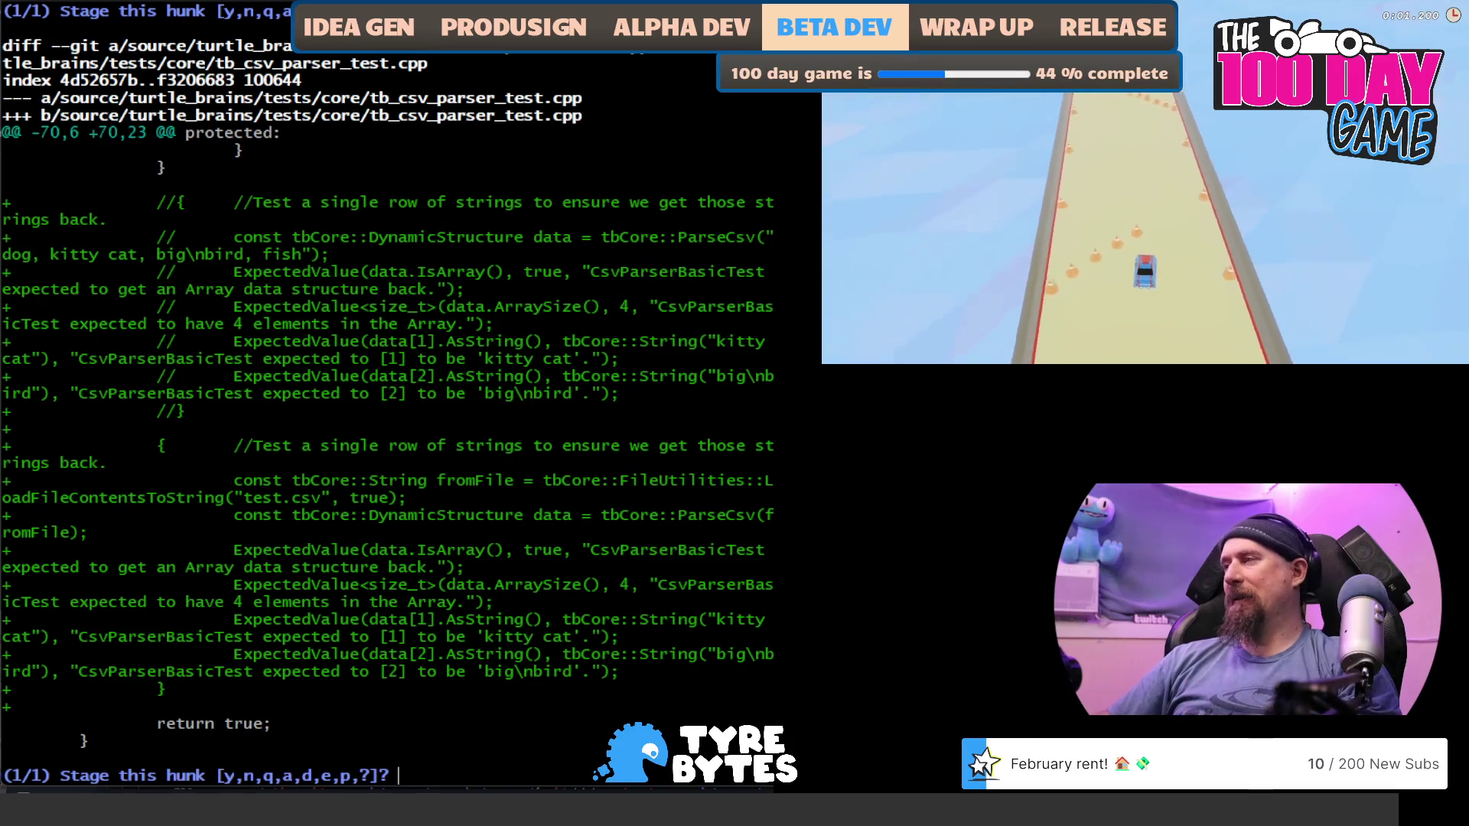
Answer 'n' to the tb_csv_parser_test and tb_json_parser_test hunks, then run git st
key("BackSpace")
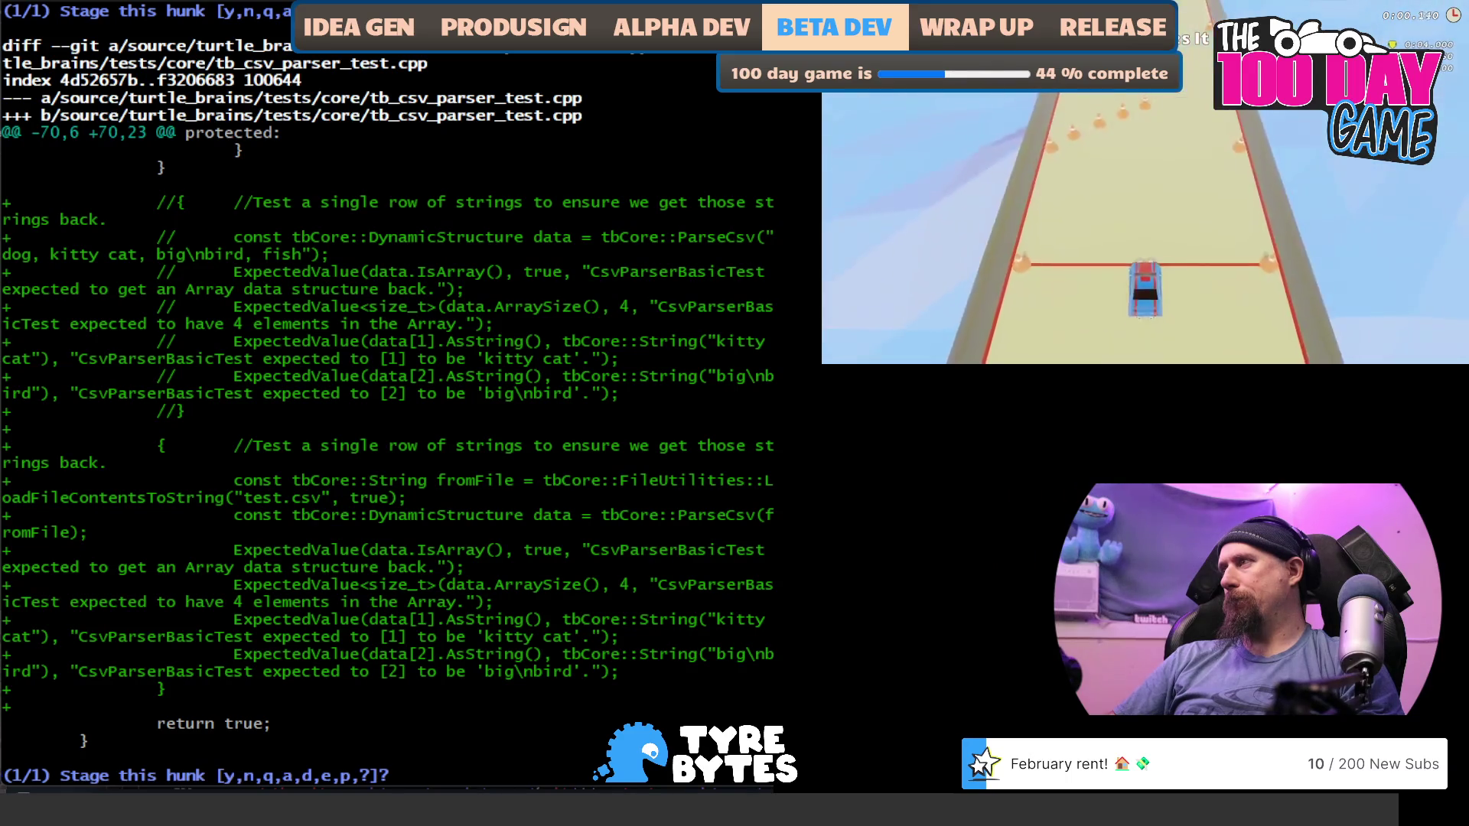
type("n")
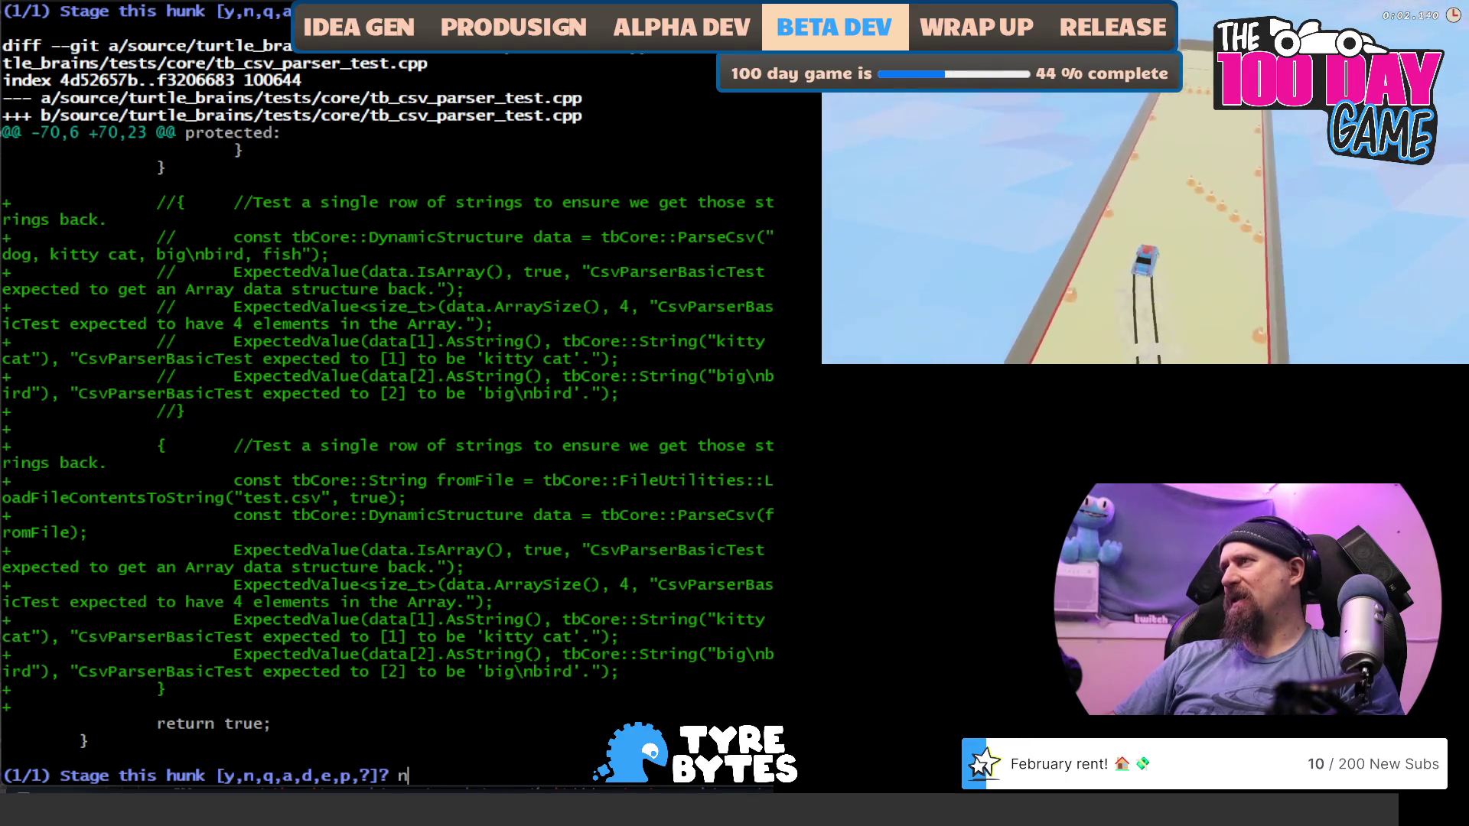
key("Return")
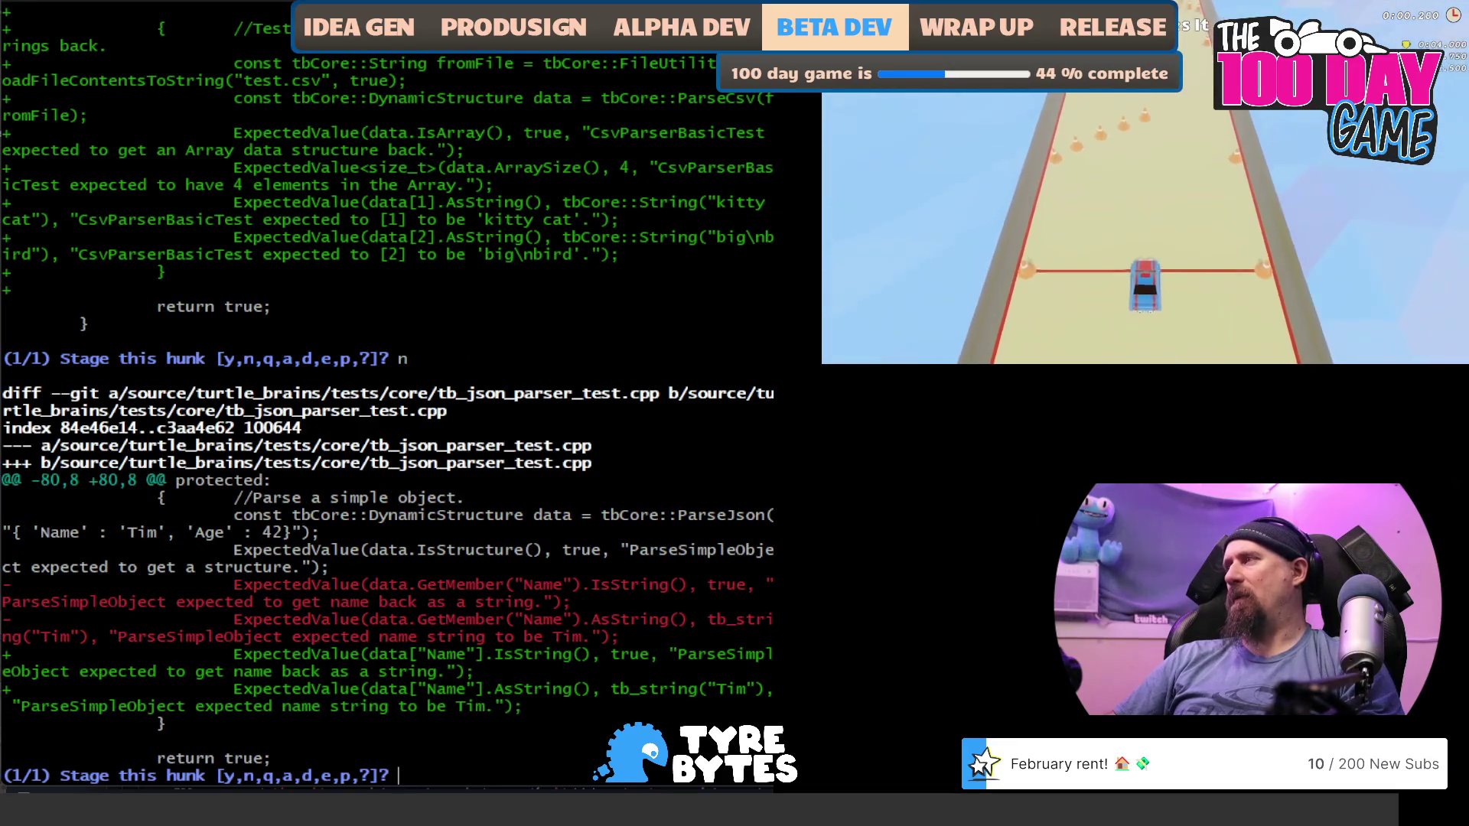
type("n")
key("Return")
type("git st")
key("Return")
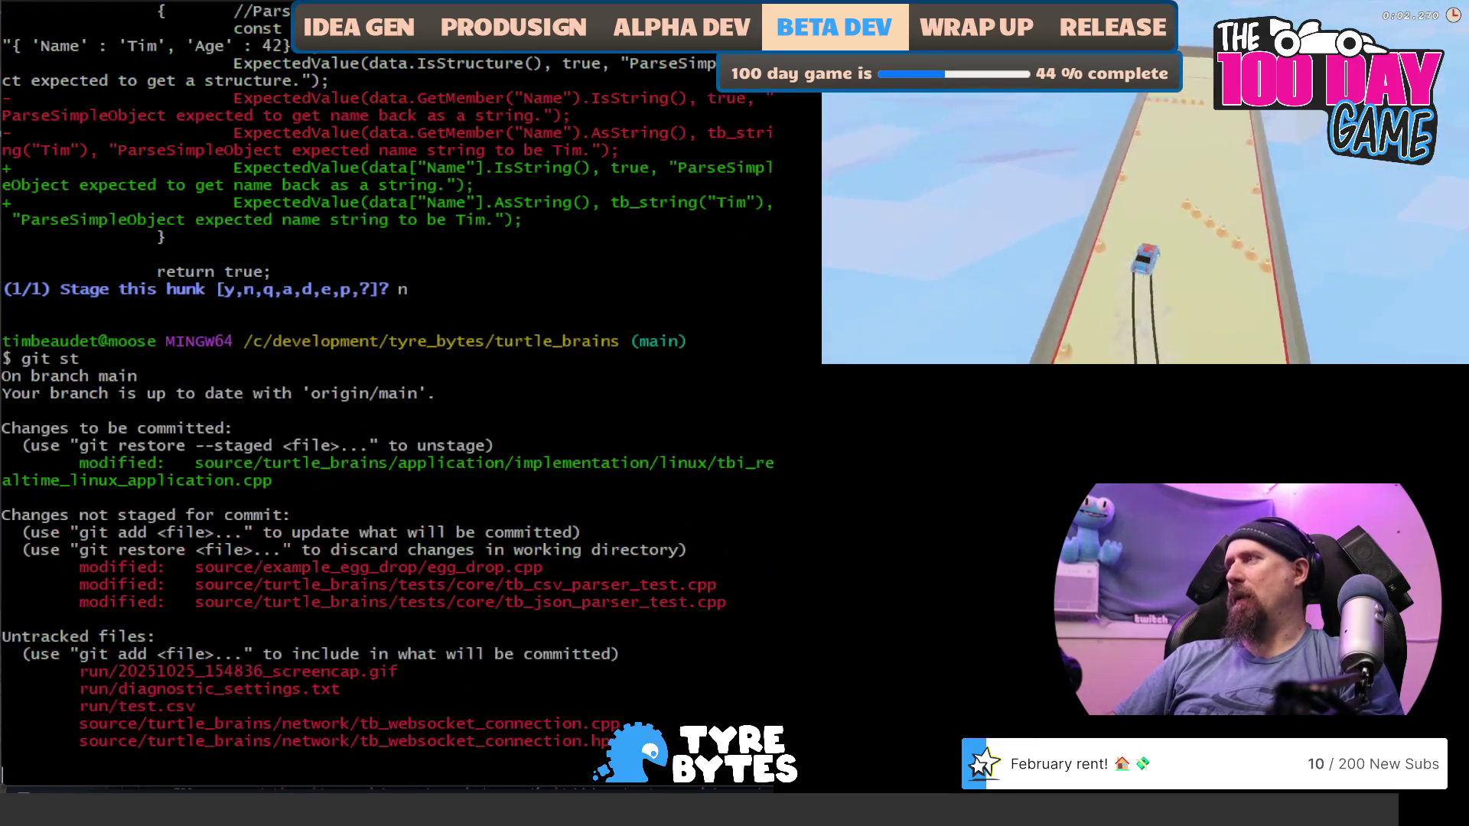
Commit the staged fix as "Trying to solve Linux timed-out issue." and check status
type("git cm \"Trying to sol")
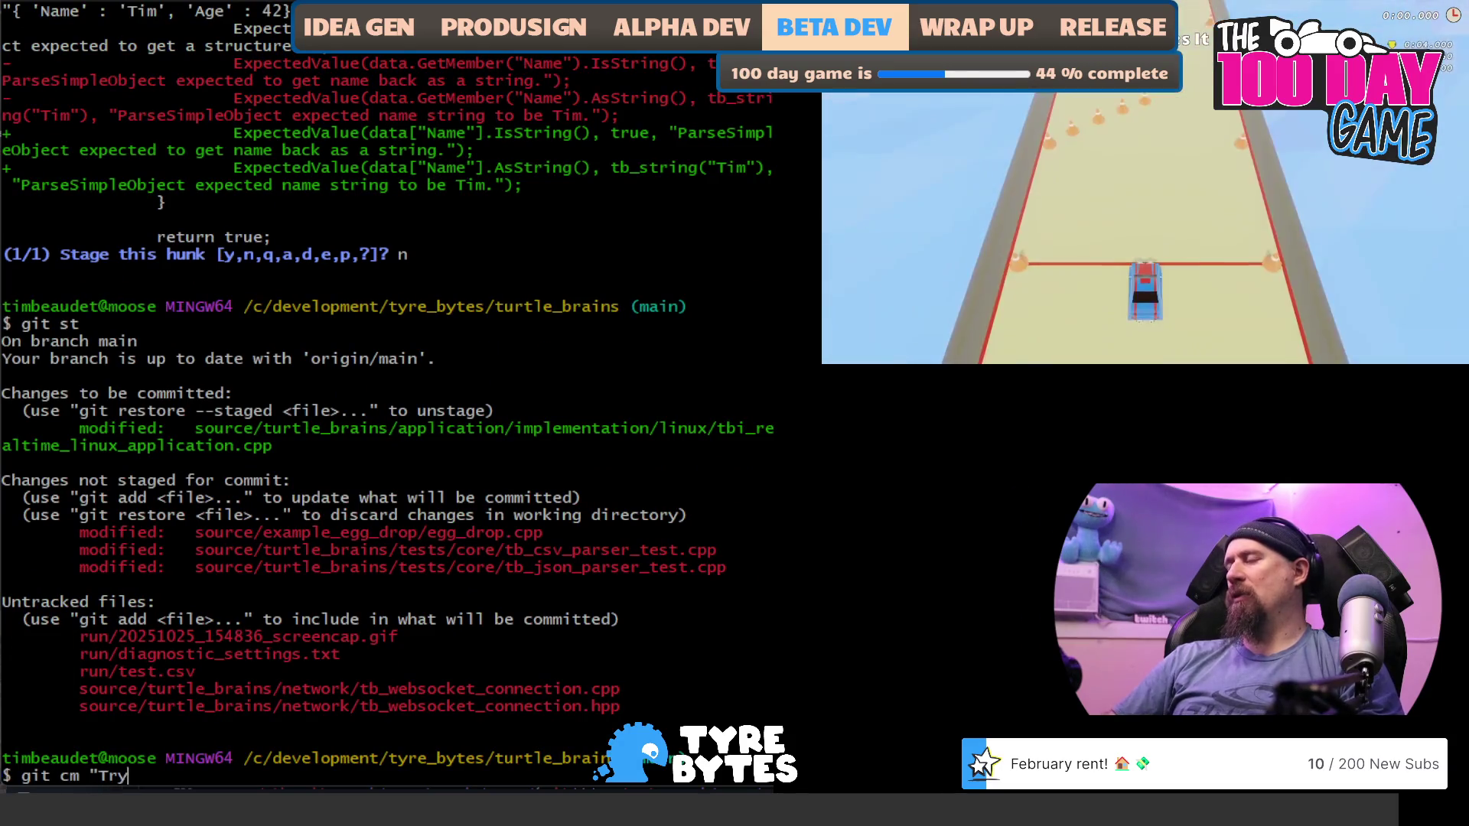
type("ve Linu")
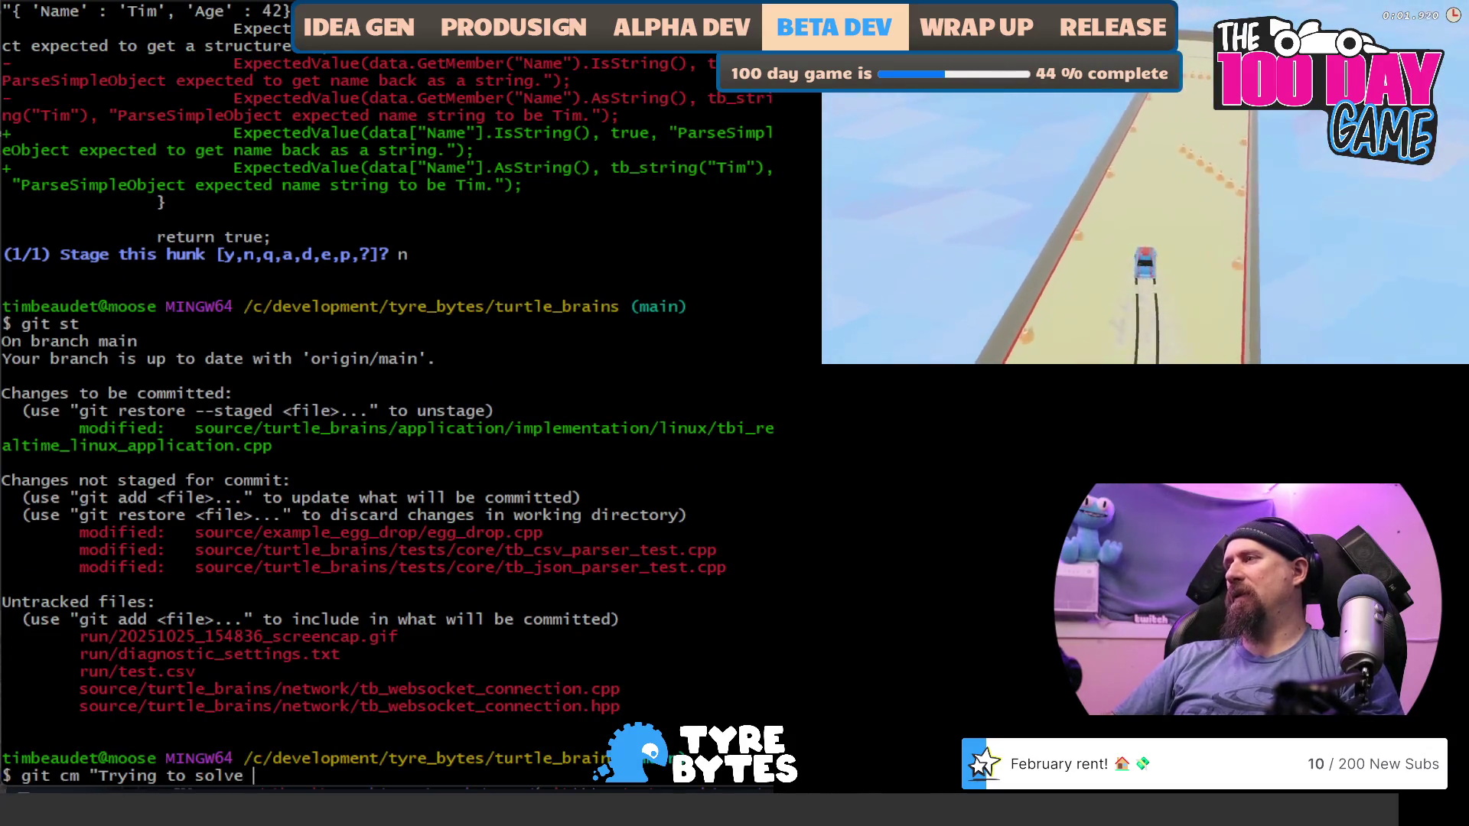
type("x ")
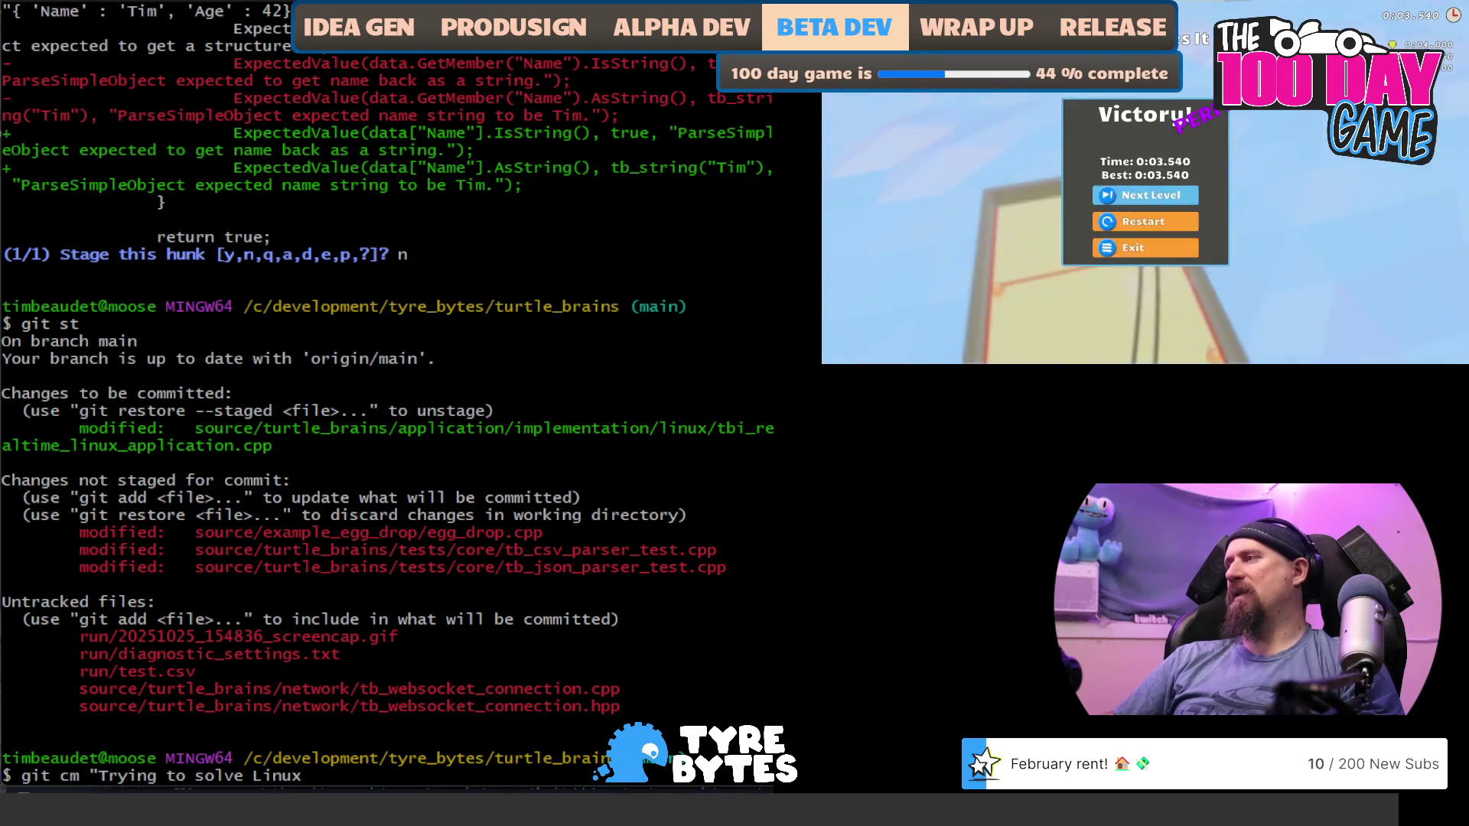
type("timed-out")
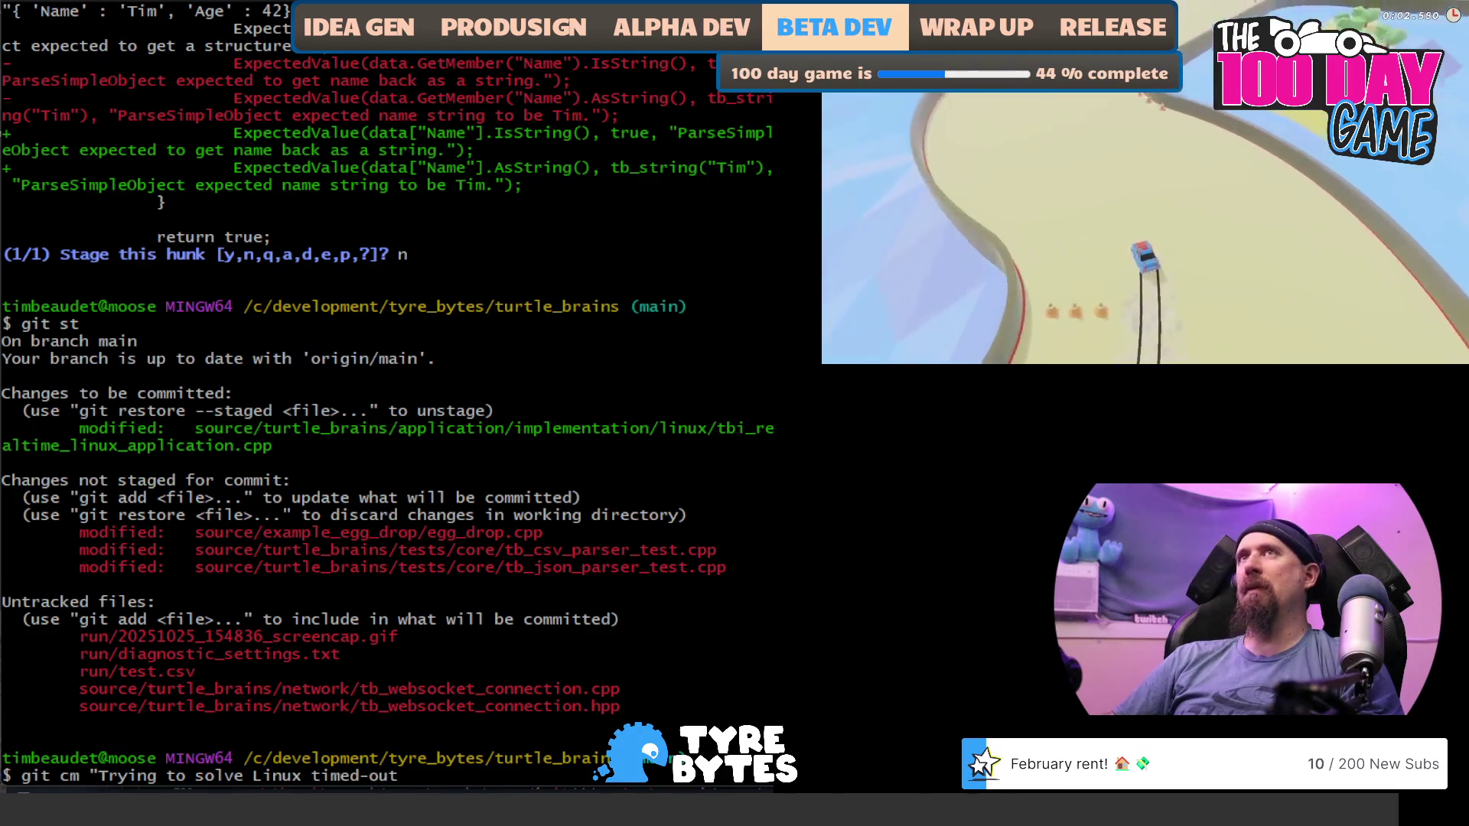
type(" issue.\"")
key("Return")
type("git st")
key("Return")
Push the new commit to GitHub with git push
type("git pus")
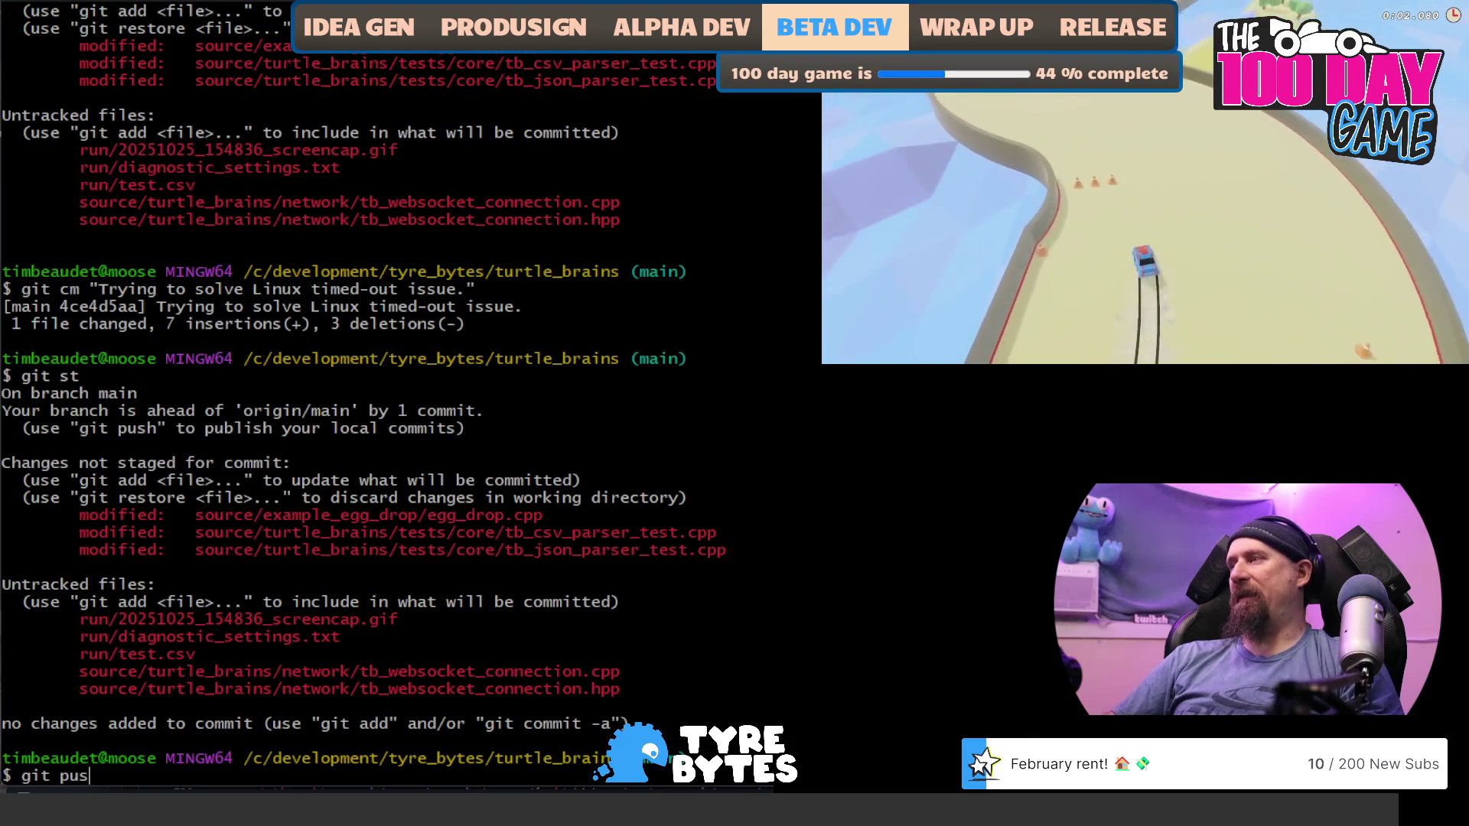
type("h")
key("Return")
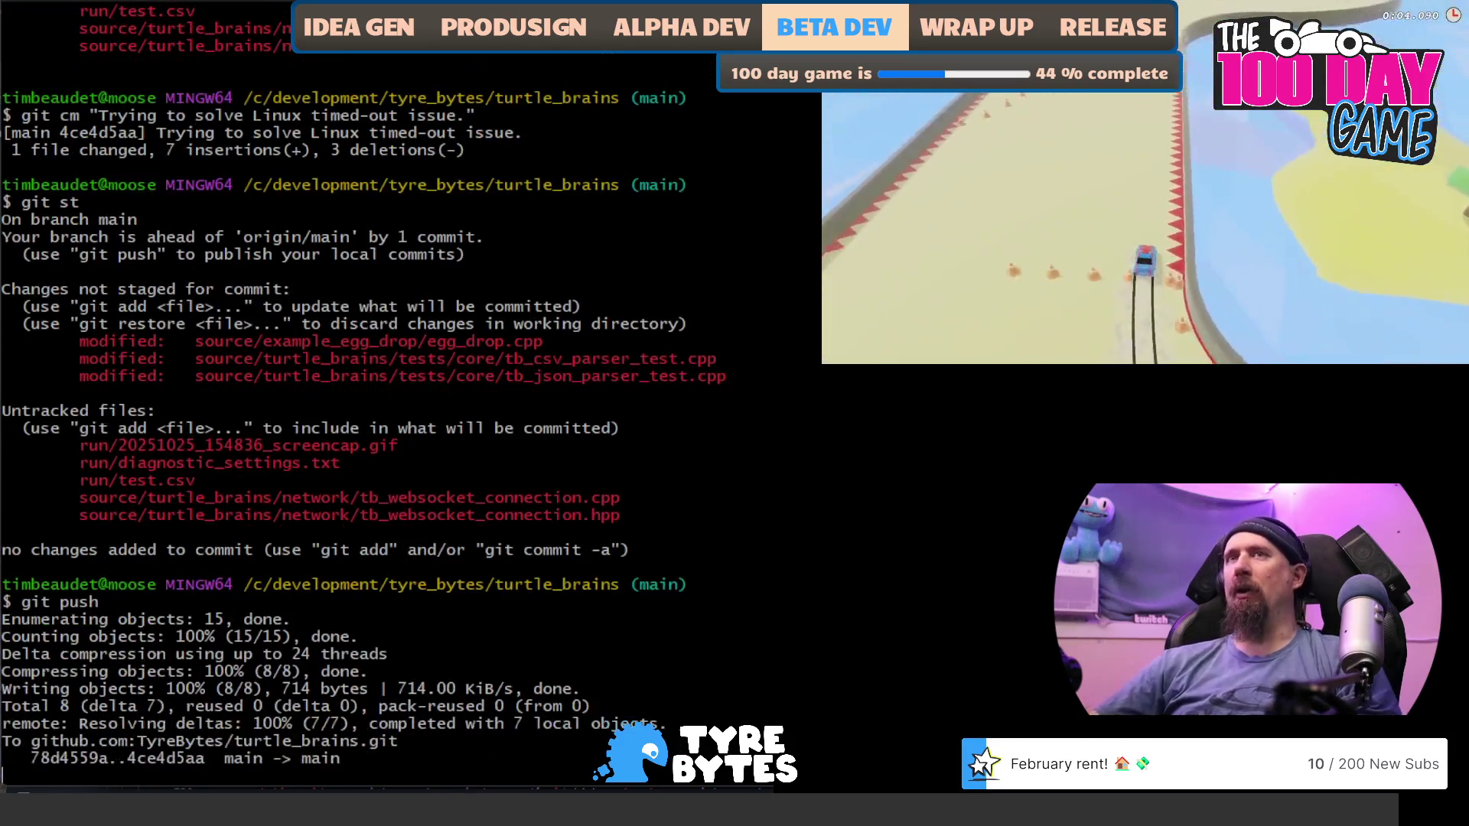
key("alt+Tab")
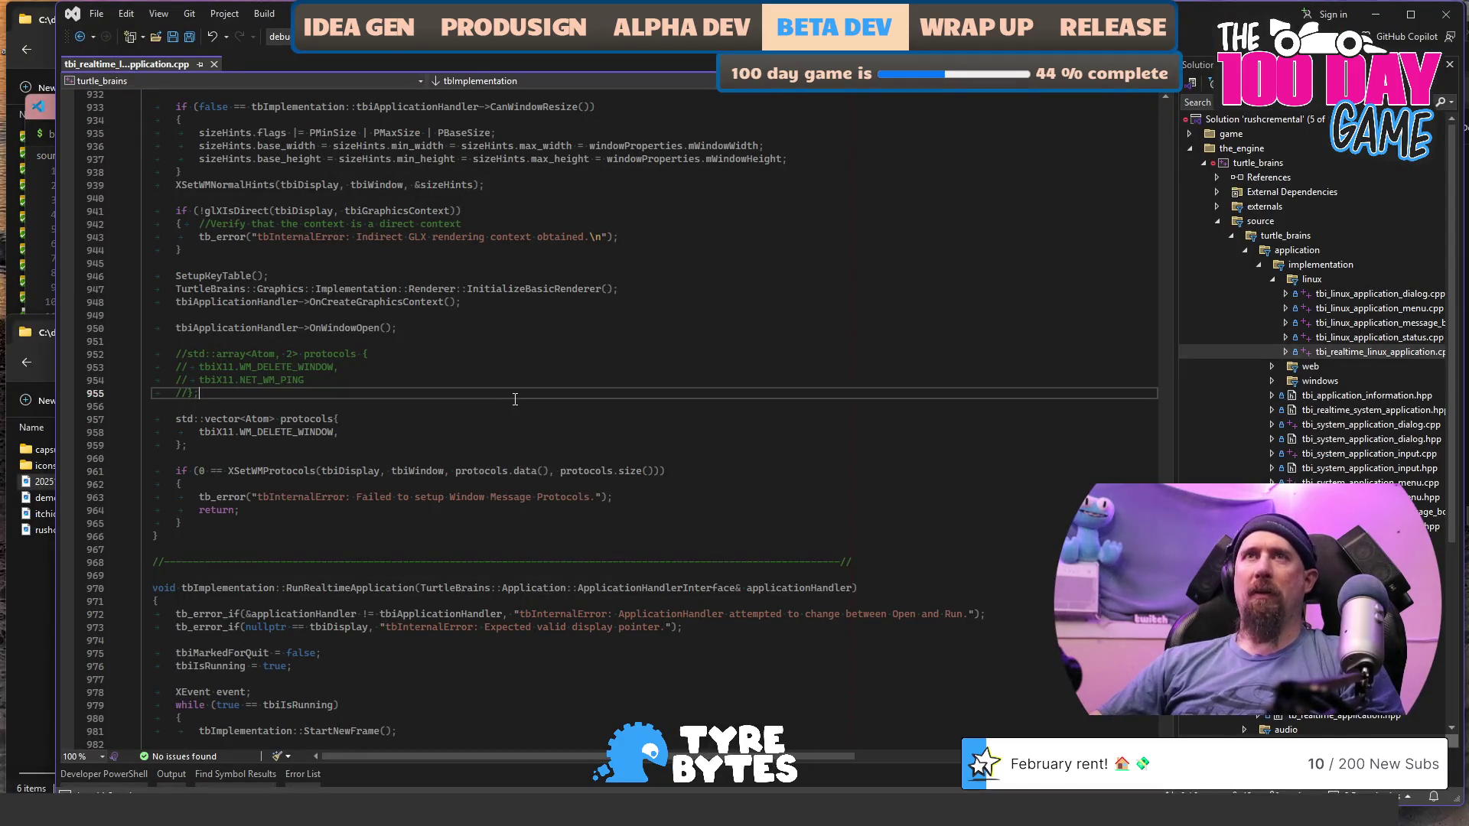
In the VS Code terminal, move into turtle_brains and pull its latest commit with git prp
left_click(26, 207)
type("cd ../../turtle_brains/")
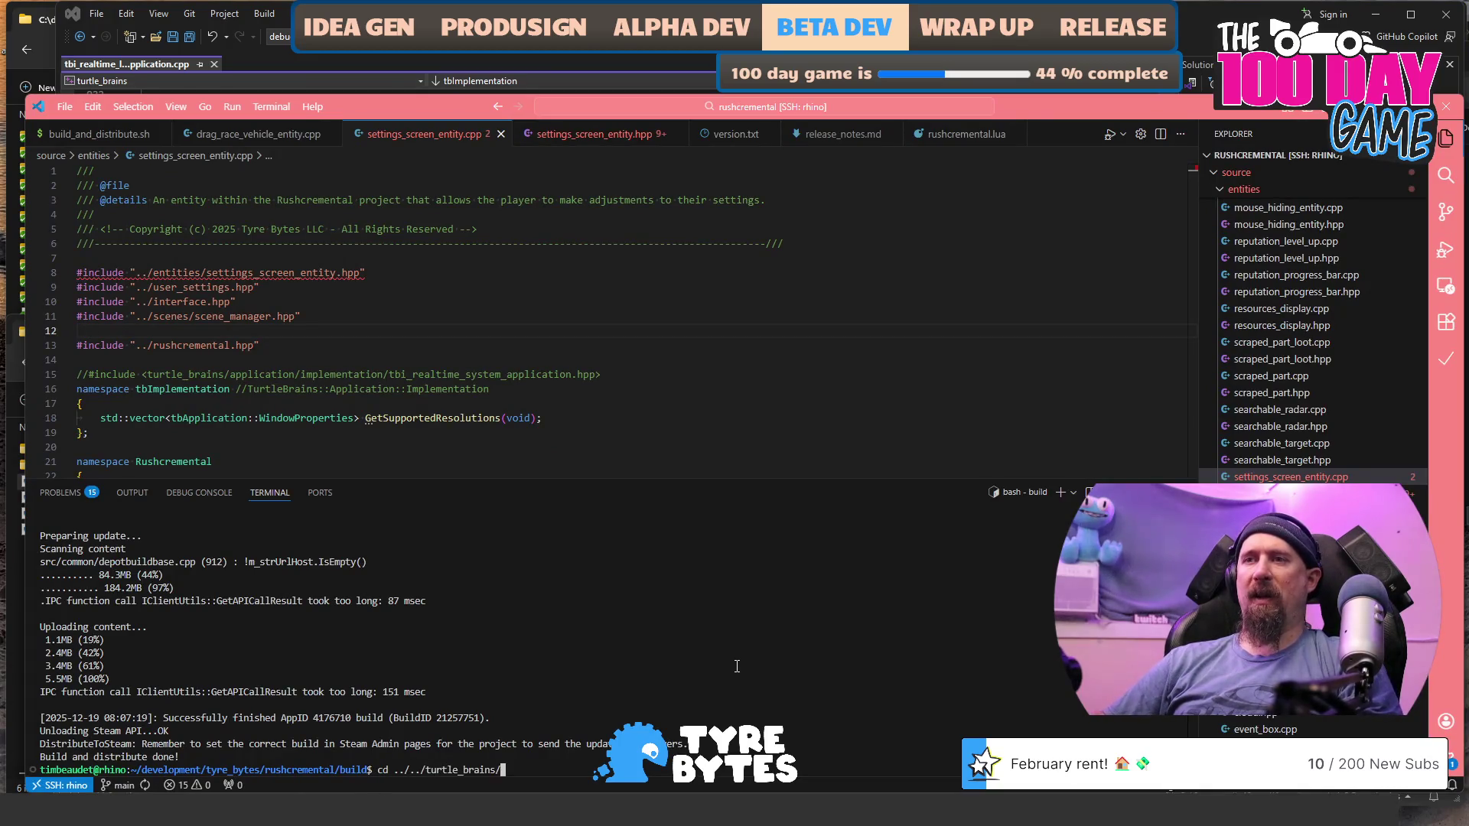
key("Return")
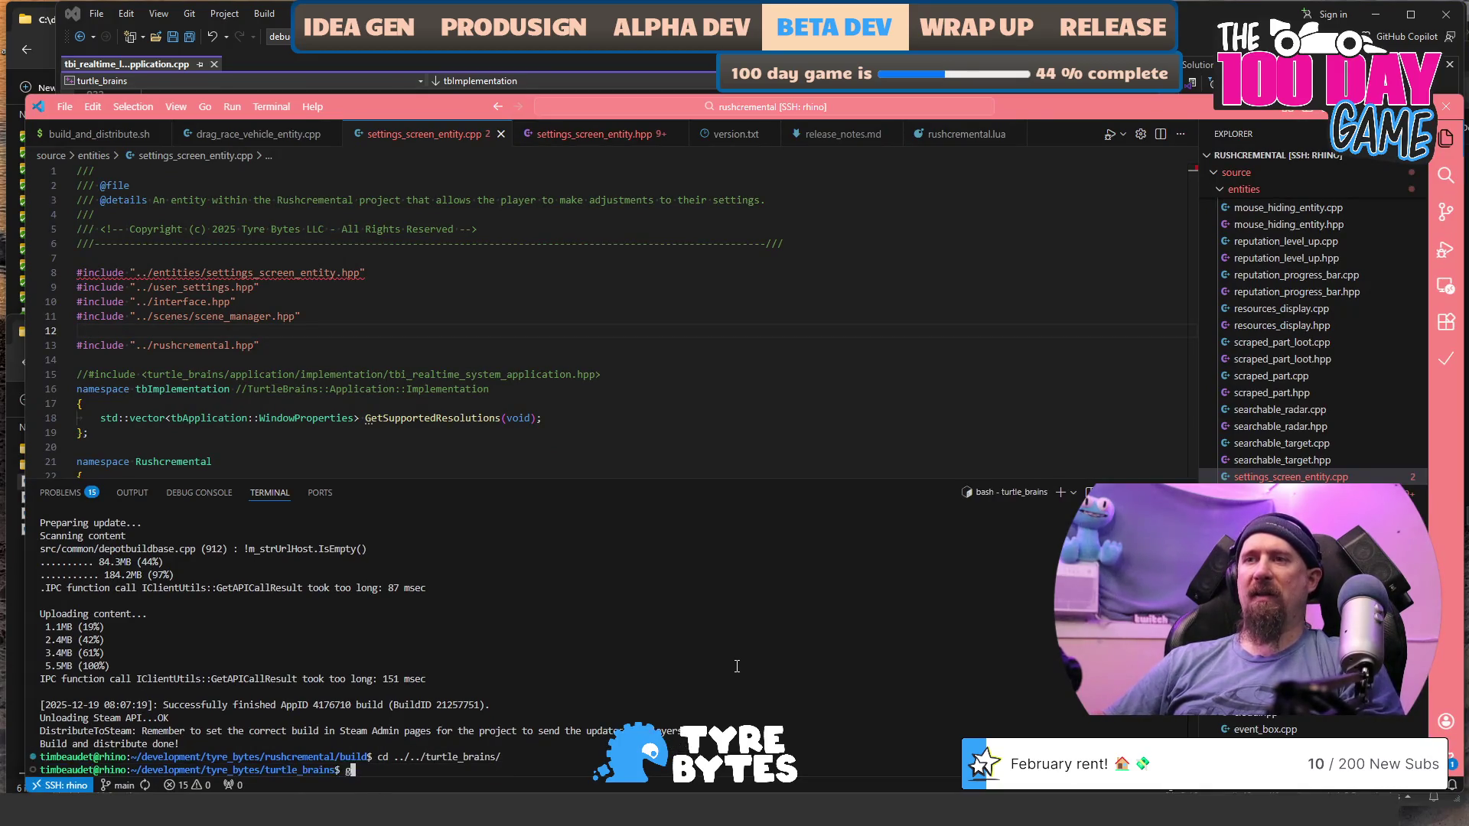
type("rp")
key("Return")
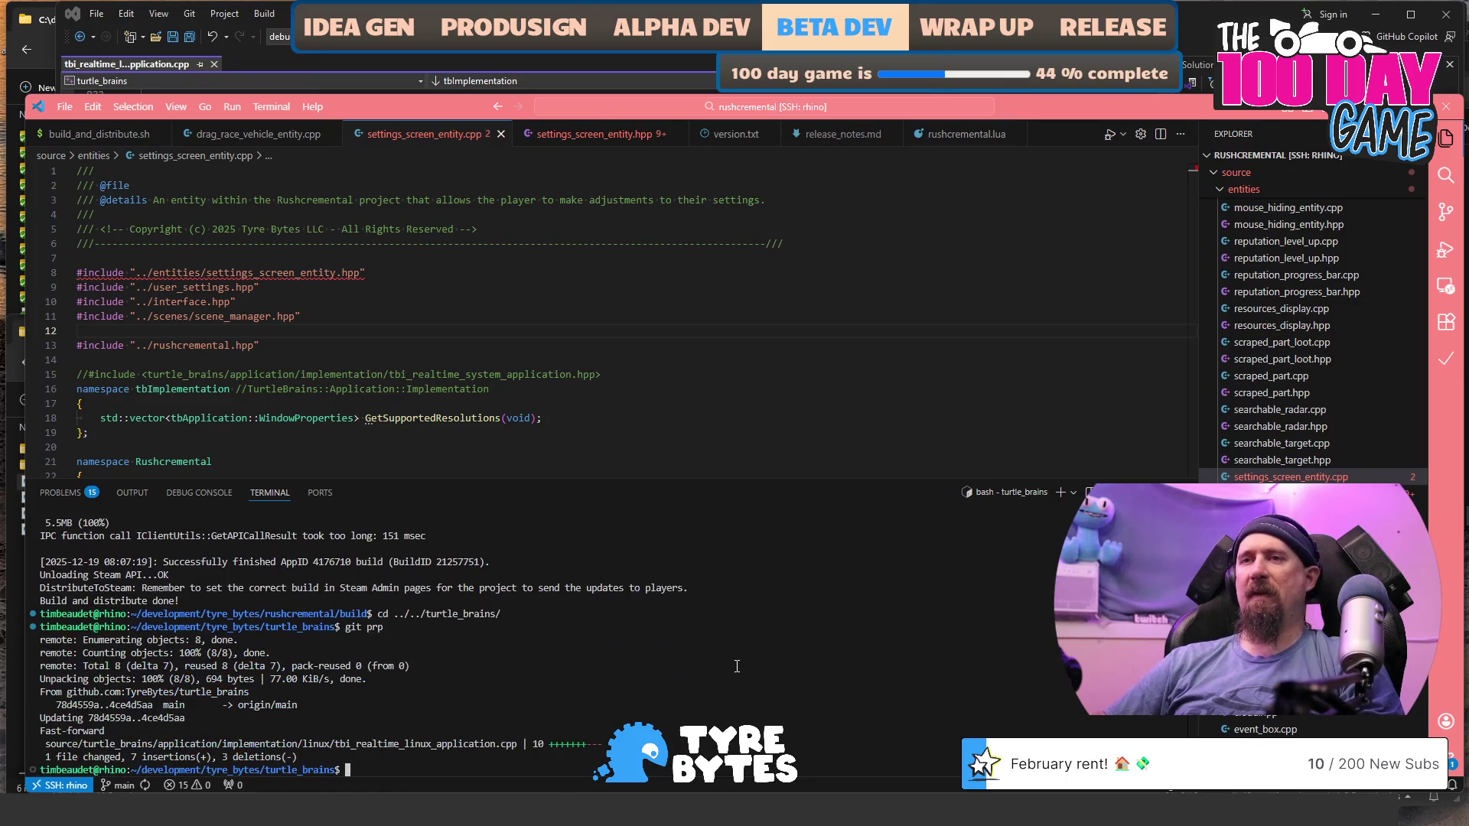
type("cd build/")
Rebuild turtle_brains from the build folder with ./make_turtle_brains.sh
key("Return")
type("./make_turtle_brains.sh")
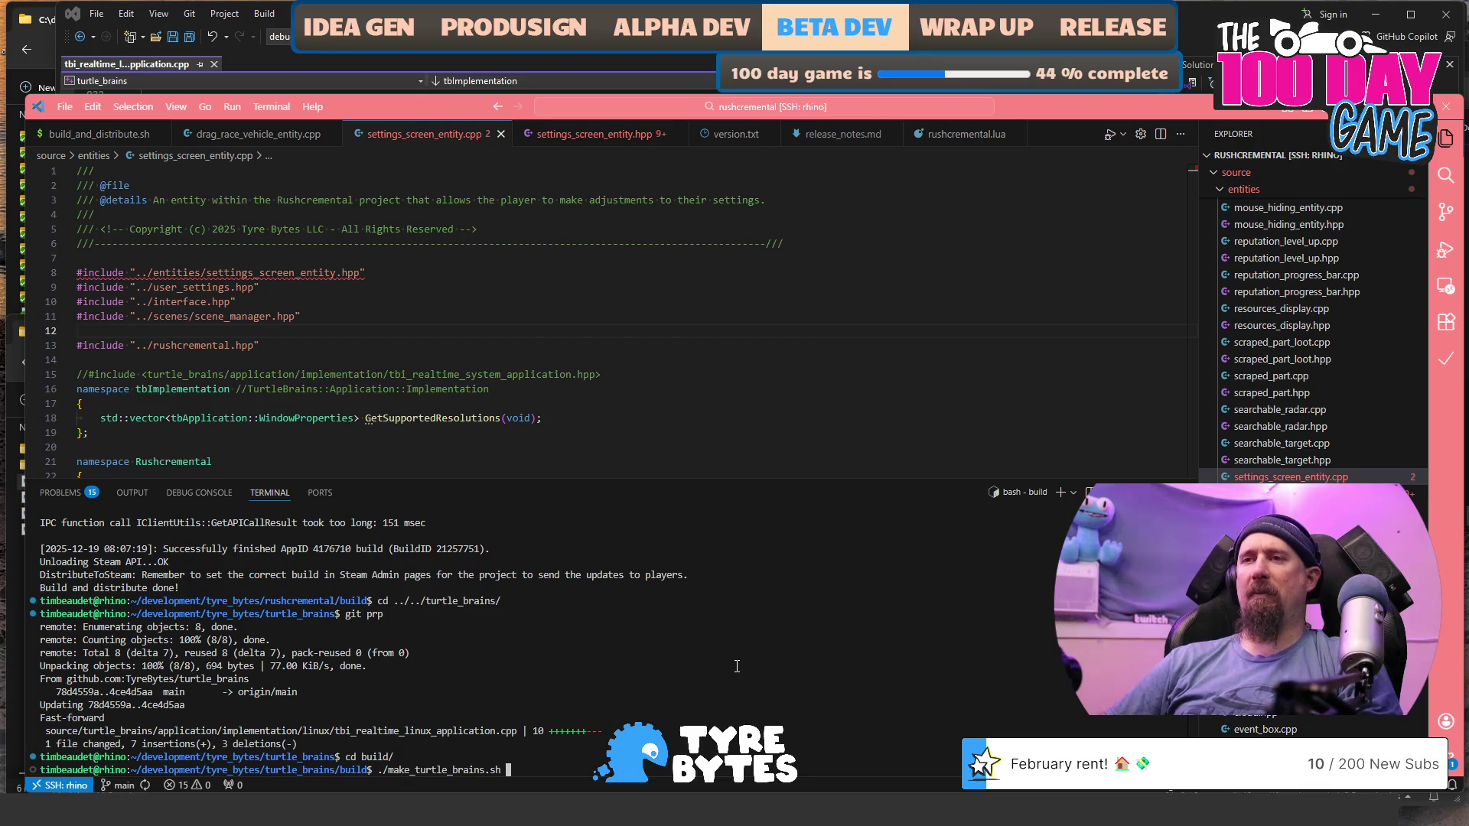
key("Return")
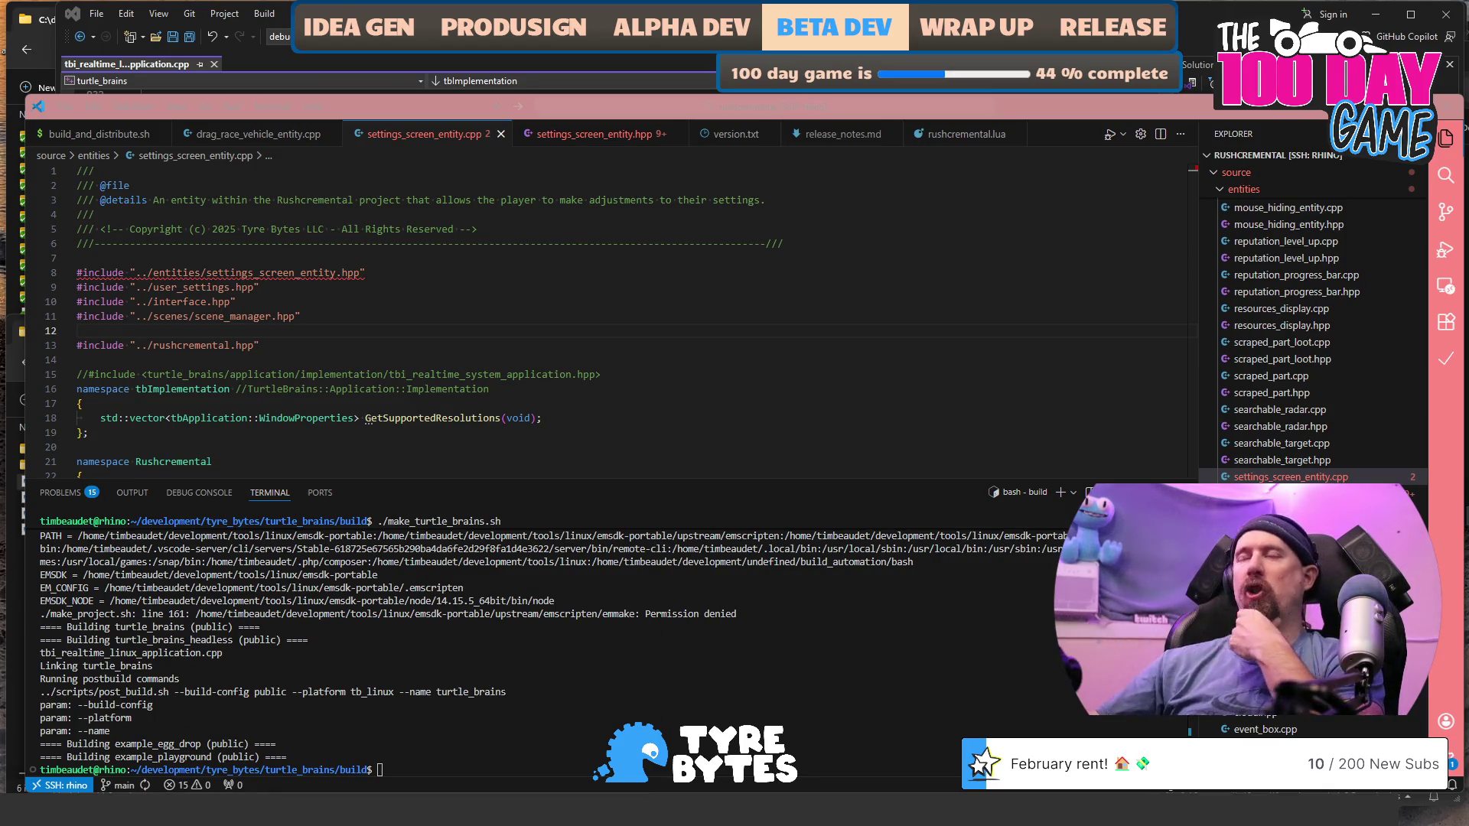
key("alt+Tab")
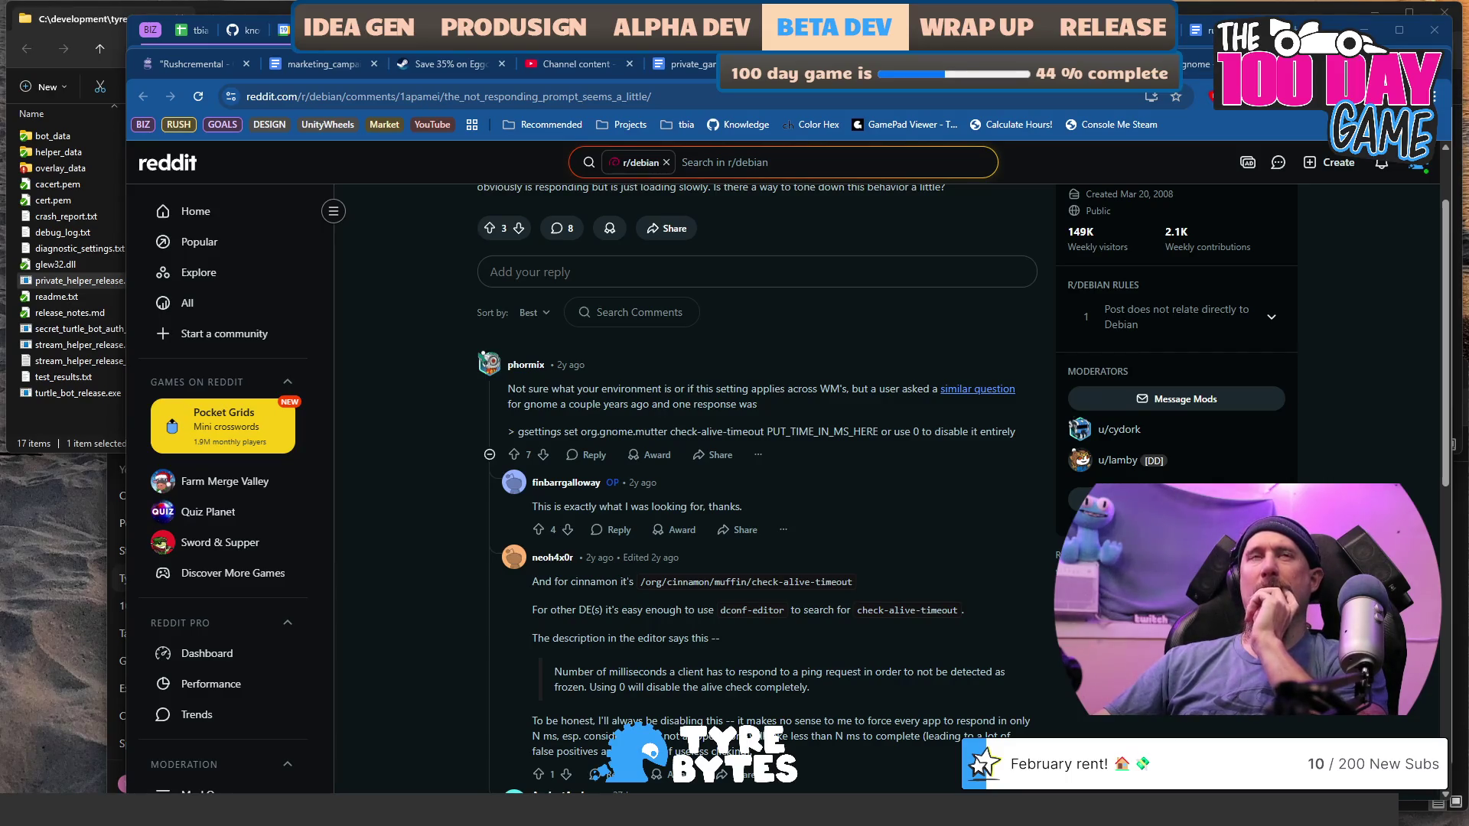
Open the Rushcremental Demo on Steam page in a new tab via a 'rush demo' search
key("ctrl+t")
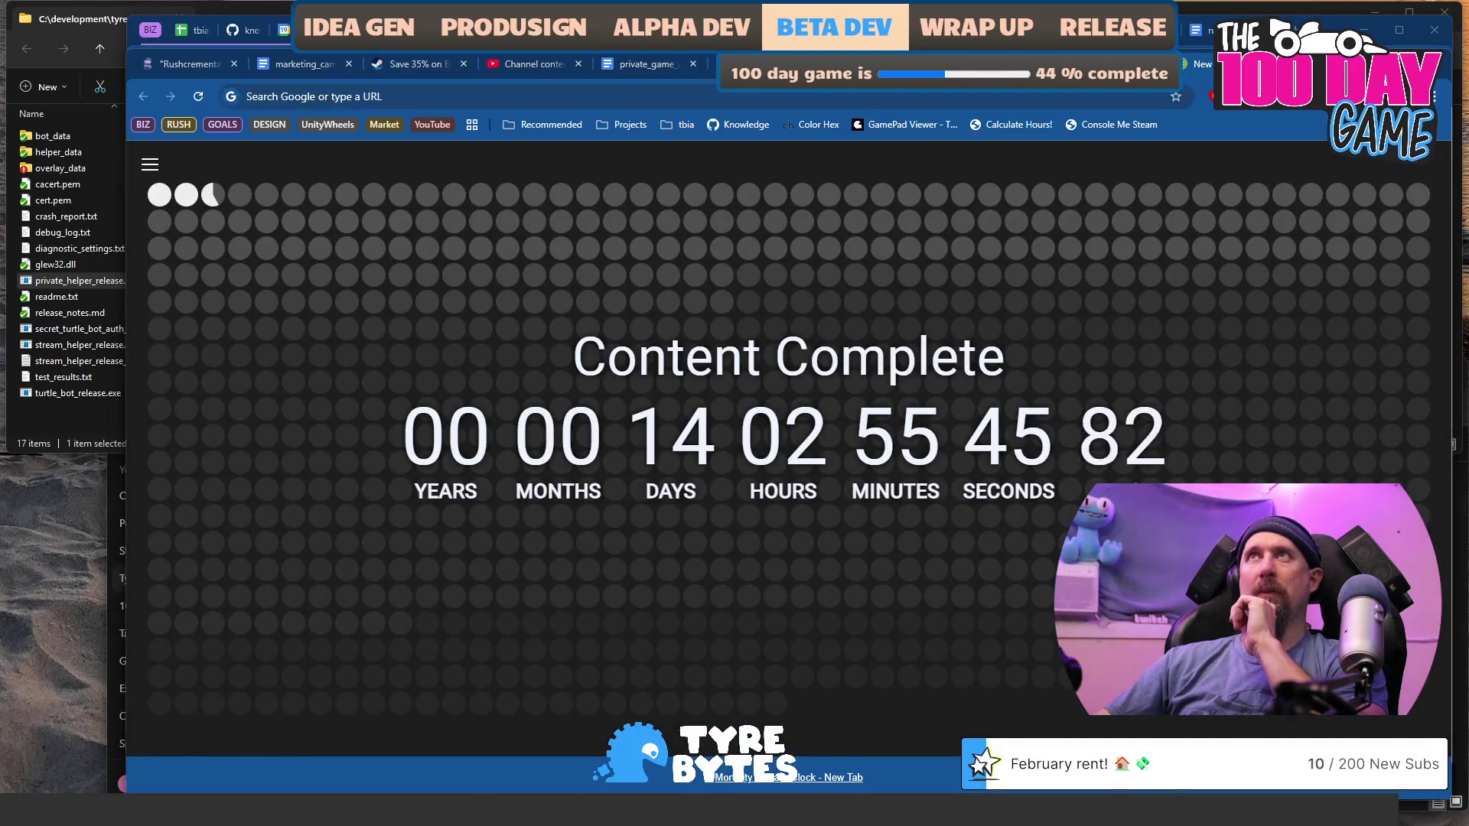
mouse_move(192, 64)
left_mouse_down()
mouse_move(324, 66)
mouse_move(225, 23)
mouse_move(281, 21)
left_mouse_up()
left_click(281, 21)
type("rush ")
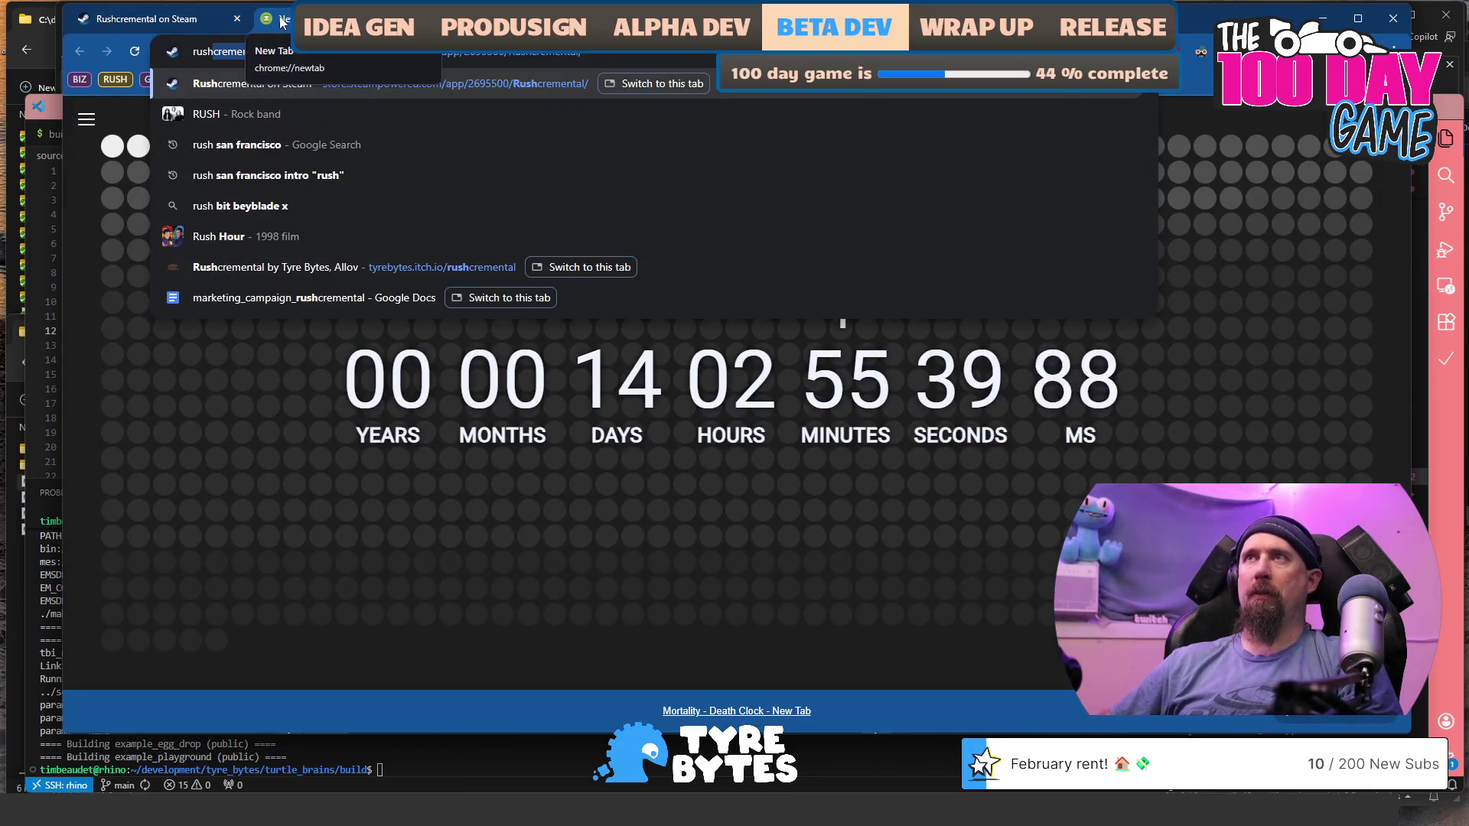
type("demo")
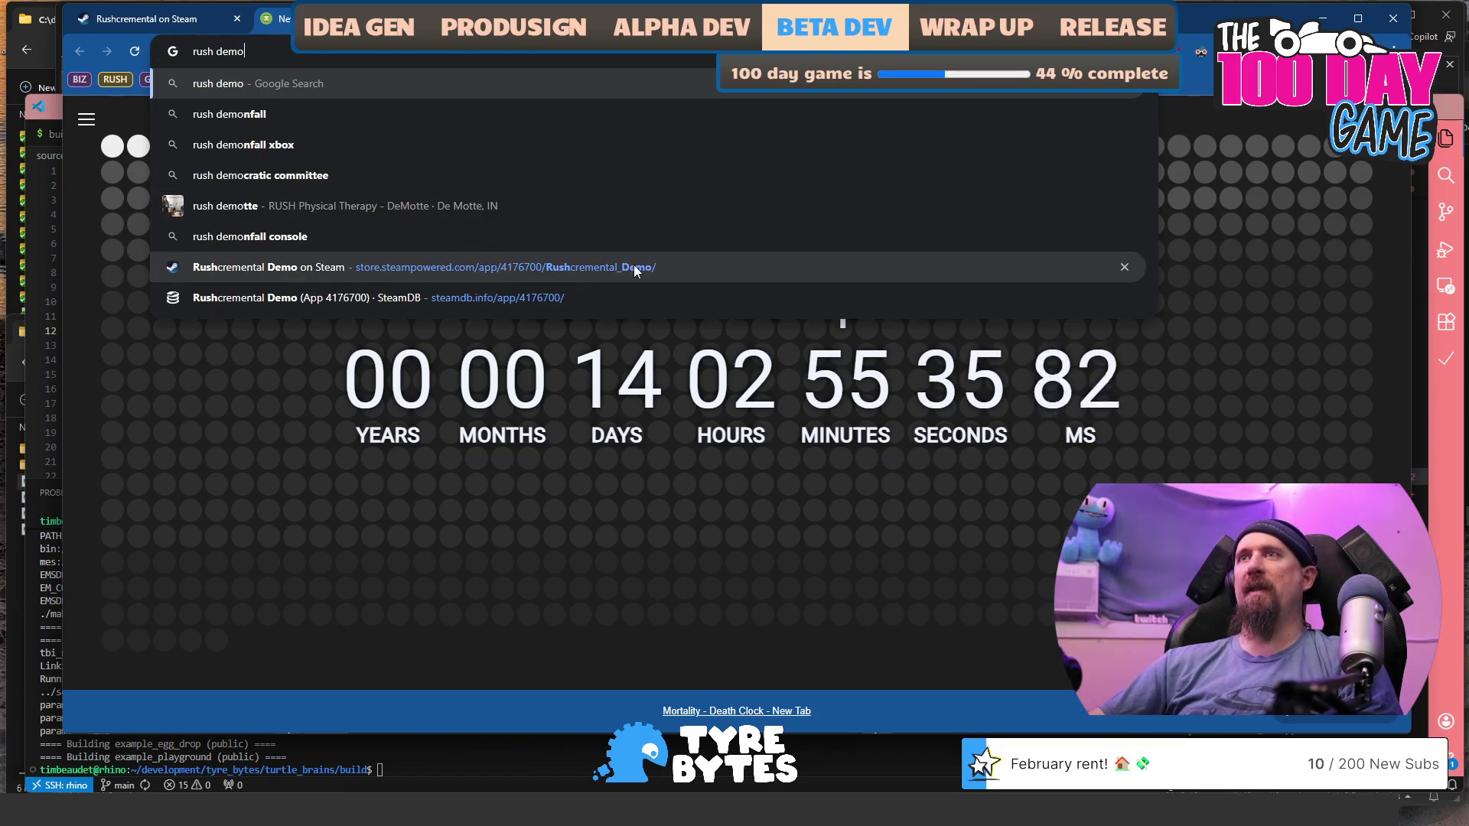
left_click(633, 265)
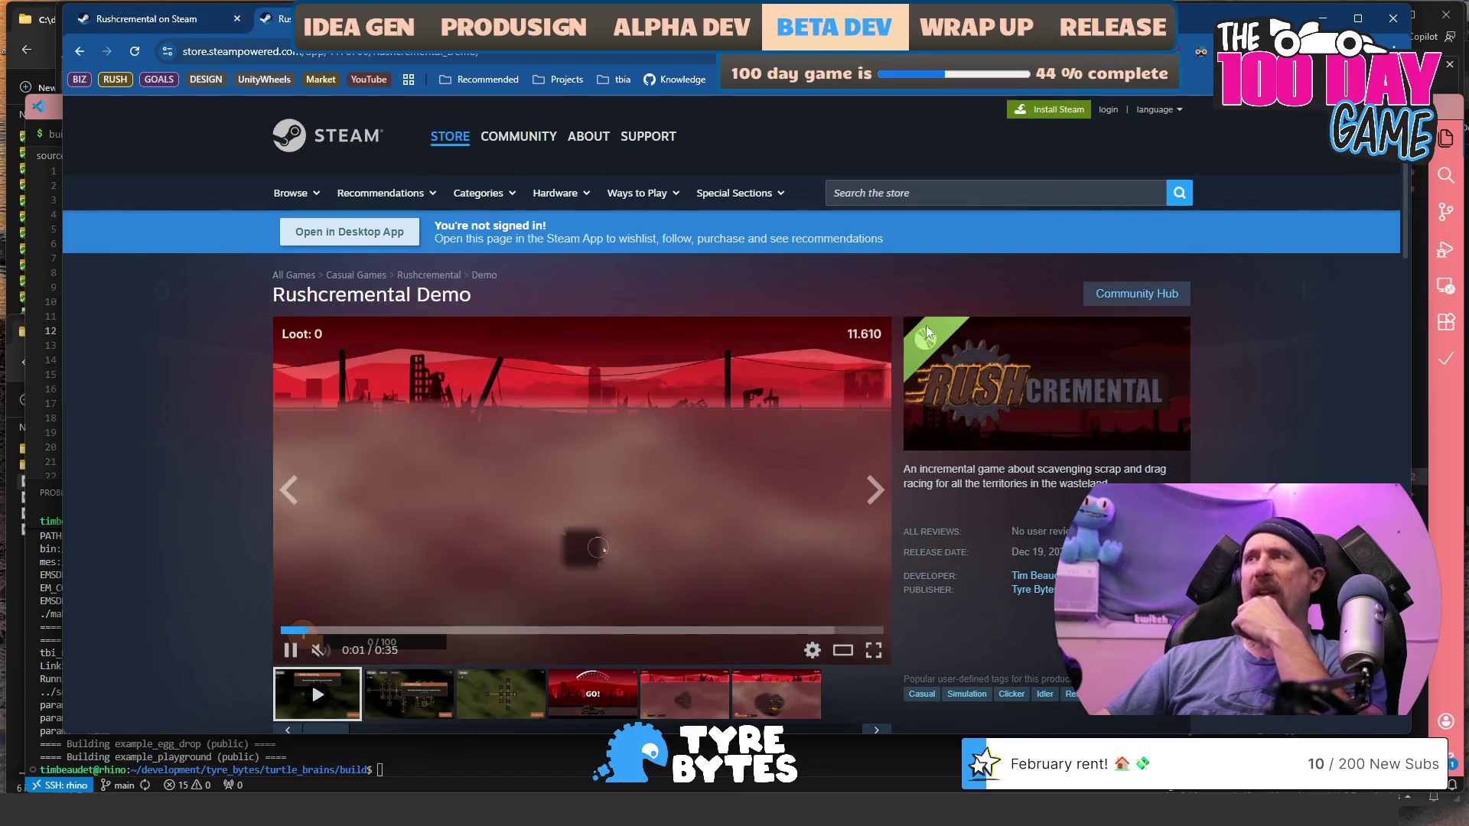
left_click(193, 27)
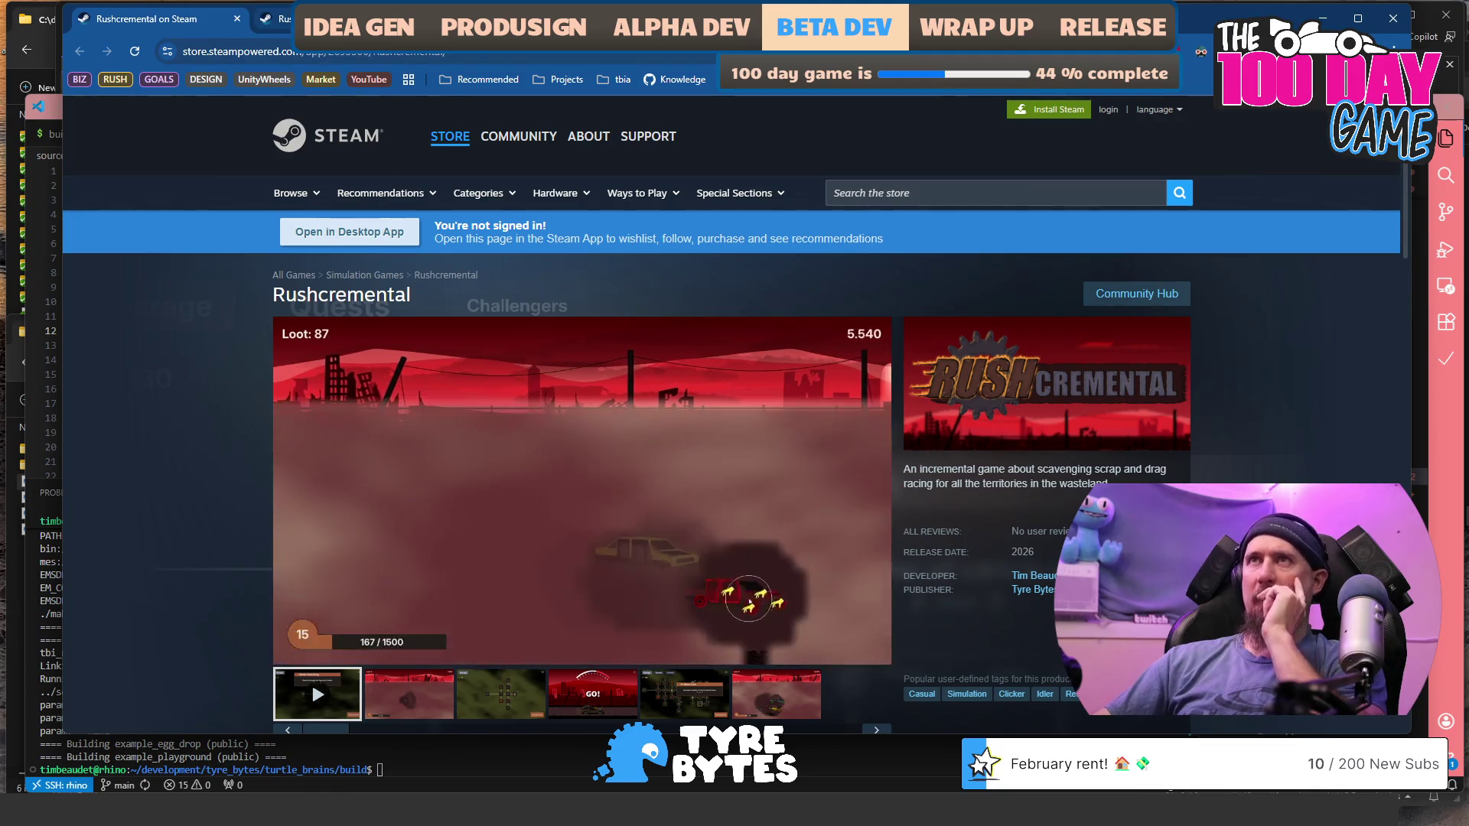
Switch between the Rushcremental Demo tab and the main Rushcremental store page tab
key("ctrl+Tab")
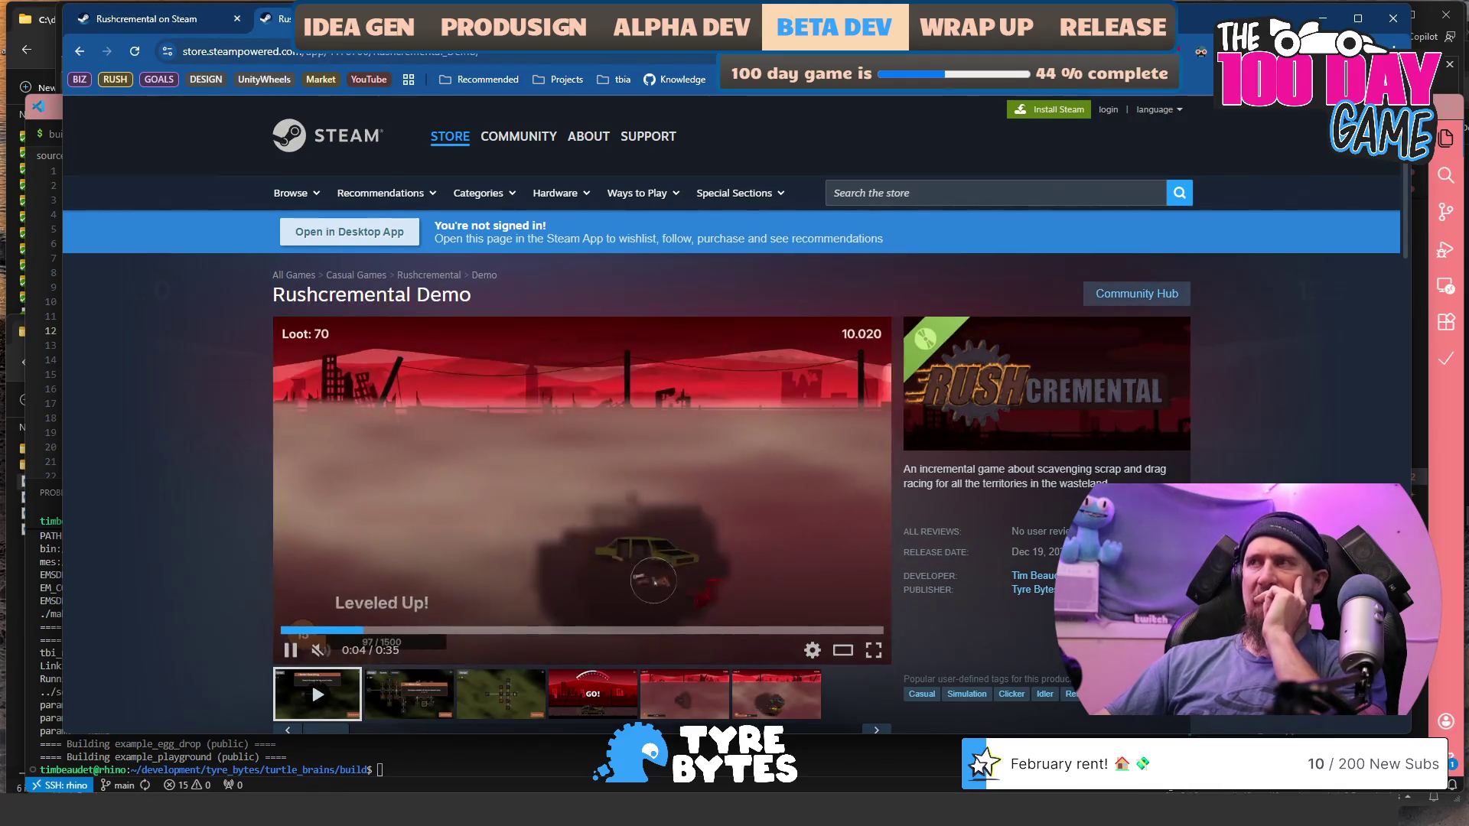
key("ctrl+Tab")
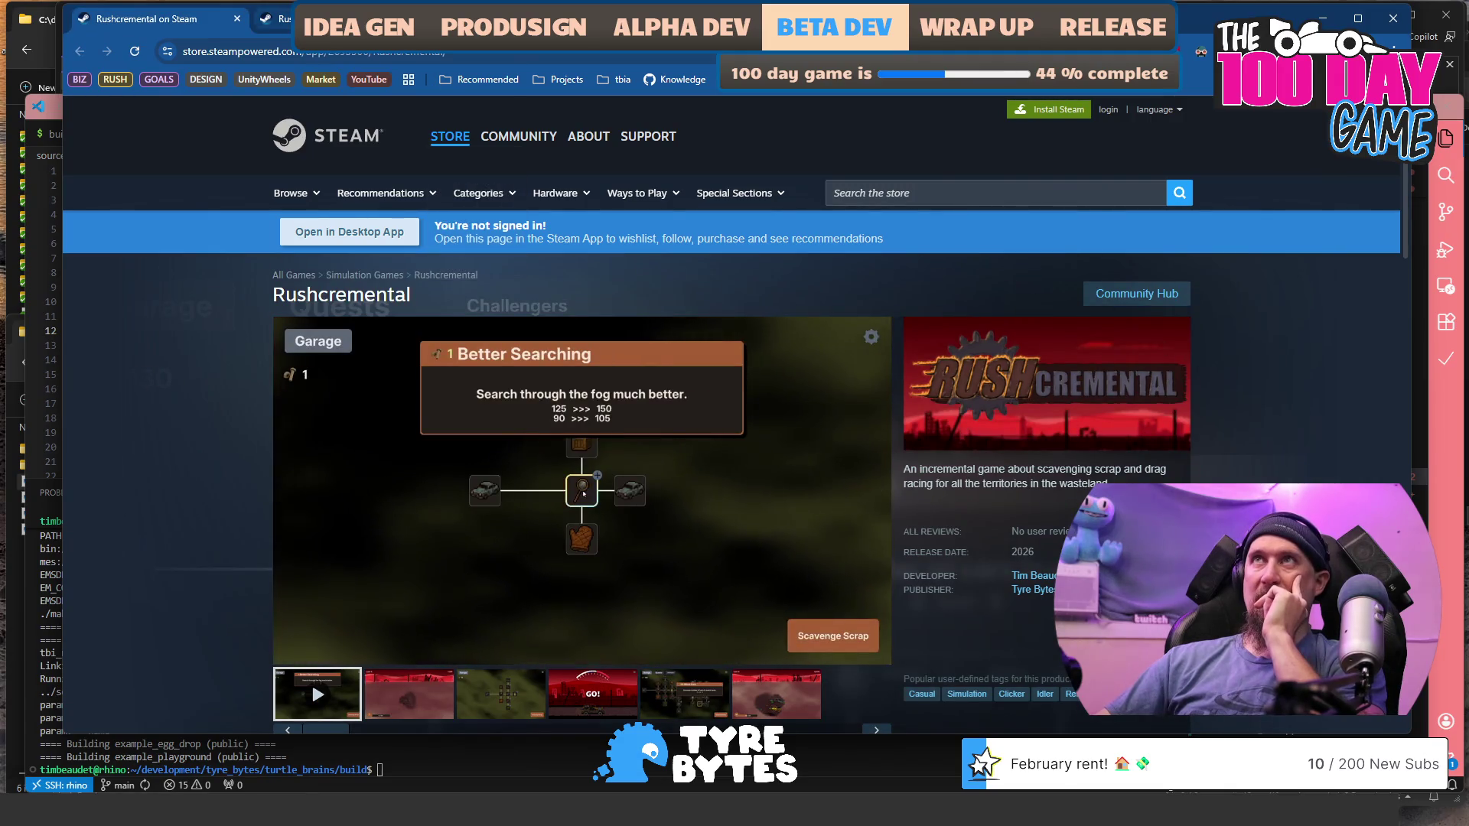
left_click(274, 18)
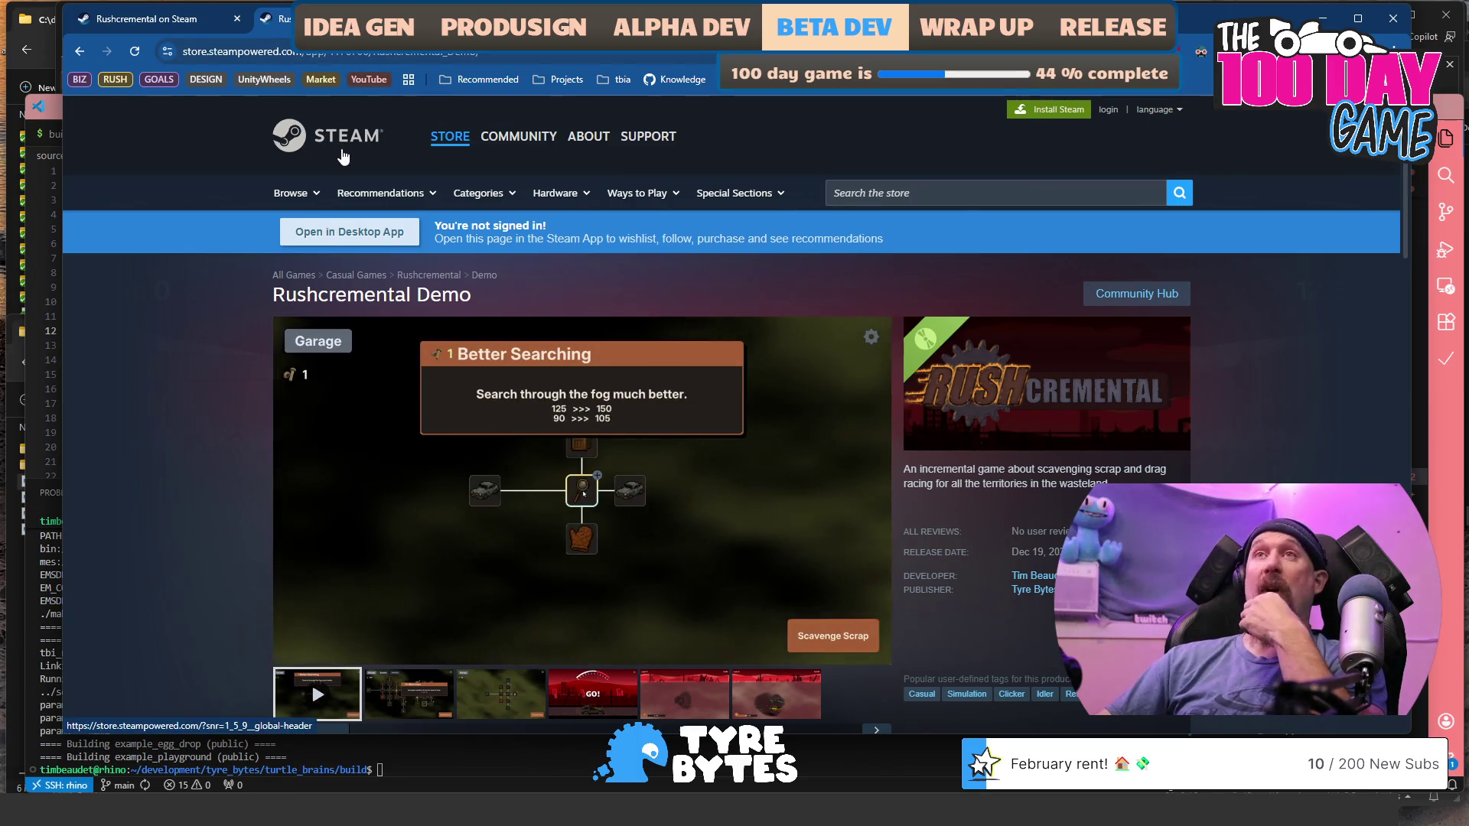
left_click(138, 18)
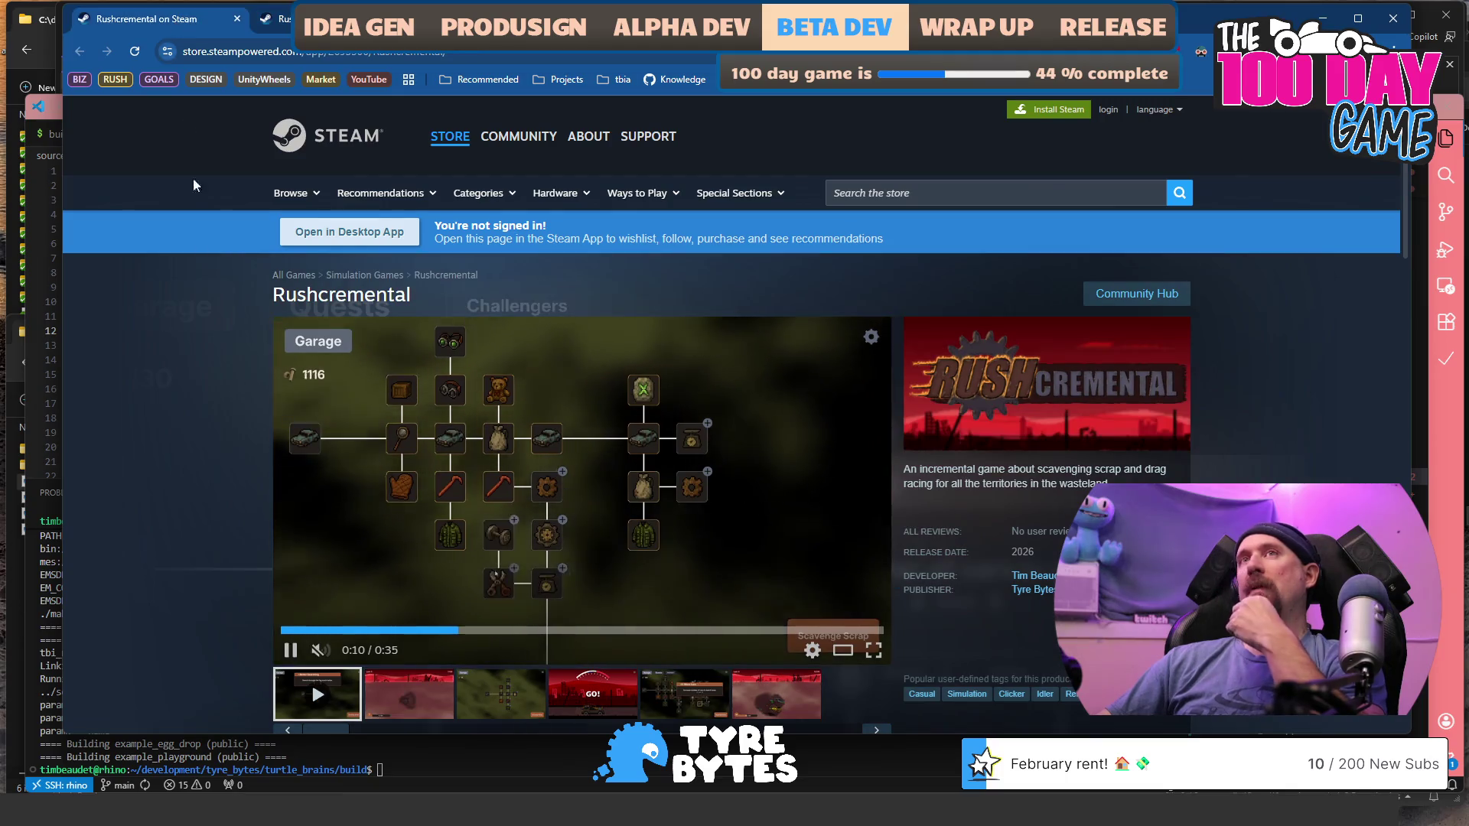
Scroll the store page to the trailer and Download Demo boxes, then open the demo page
scroll(209, 426, "down", 10)
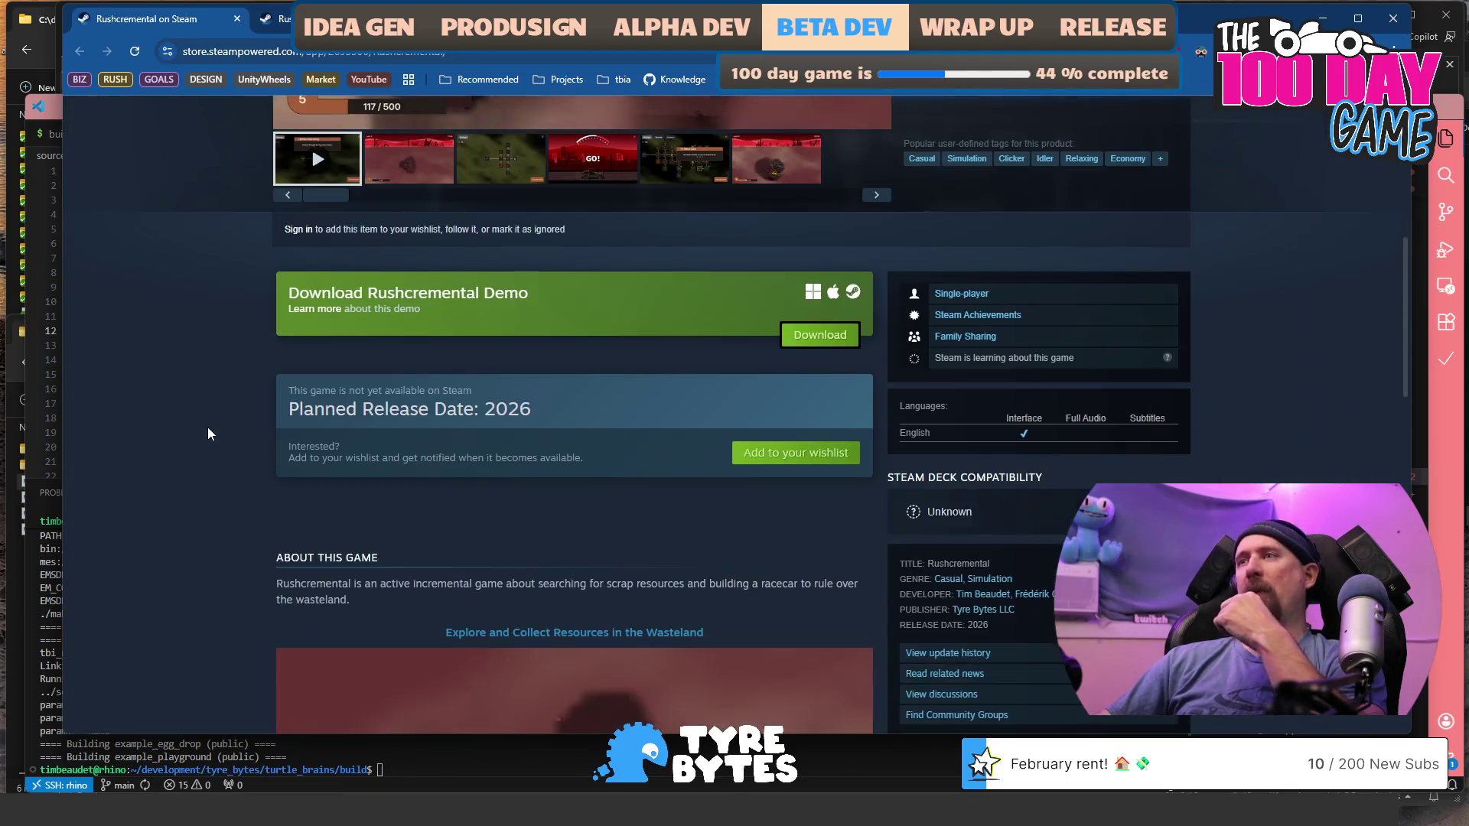
scroll(208, 428, "up", 2)
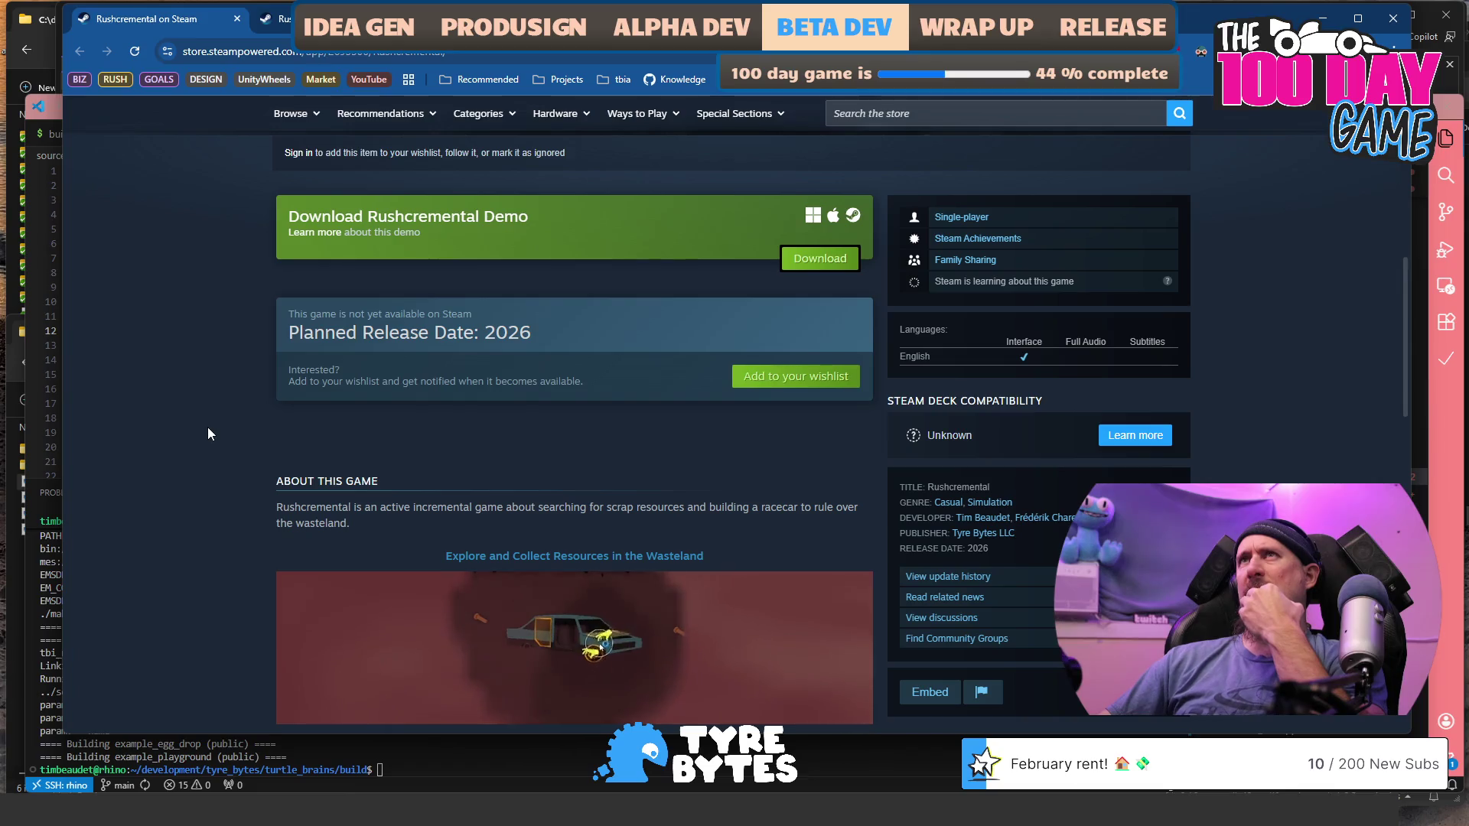
scroll(208, 429, "up", 1)
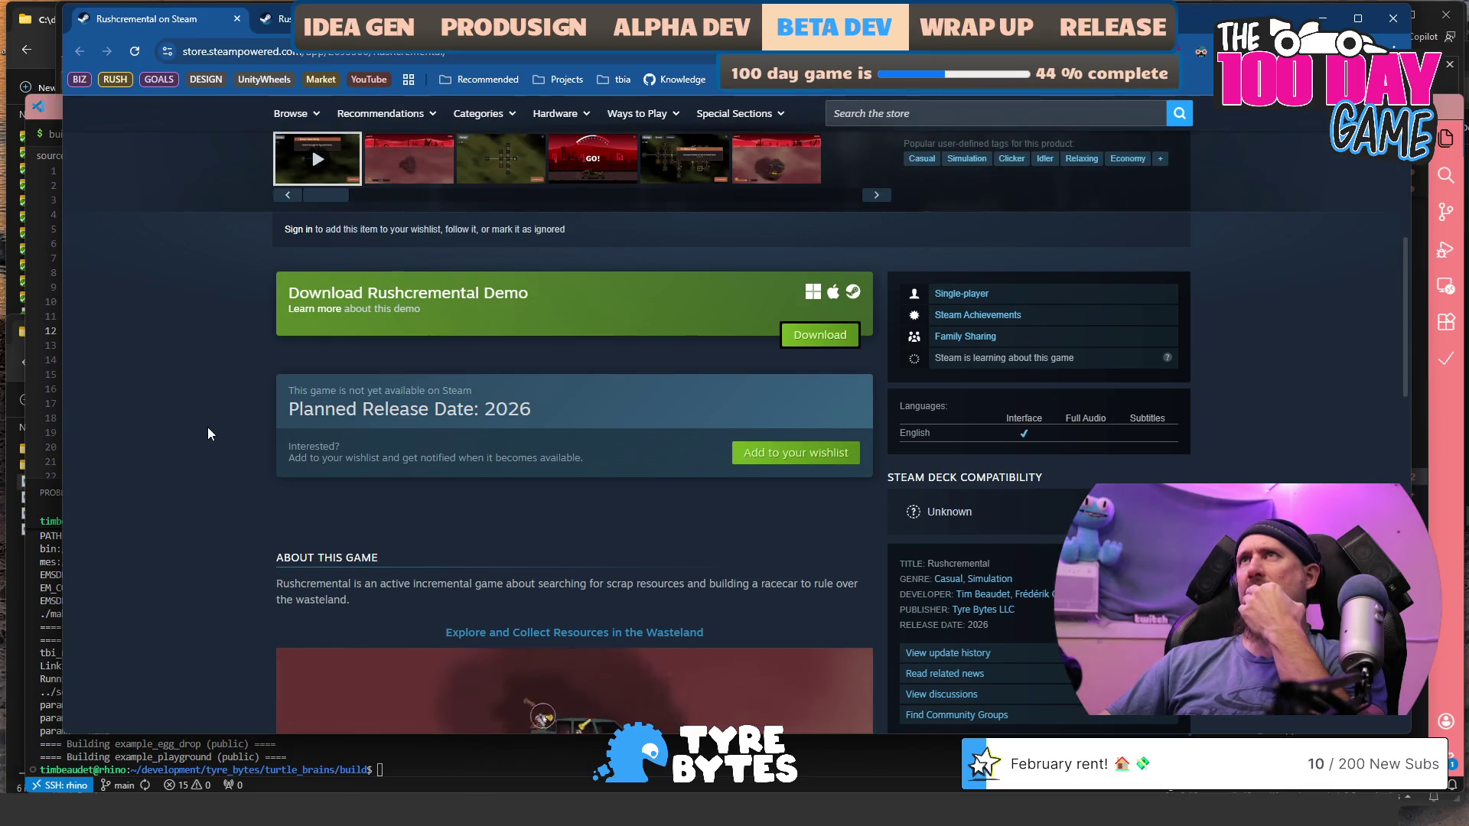
scroll(208, 433, "up", 1)
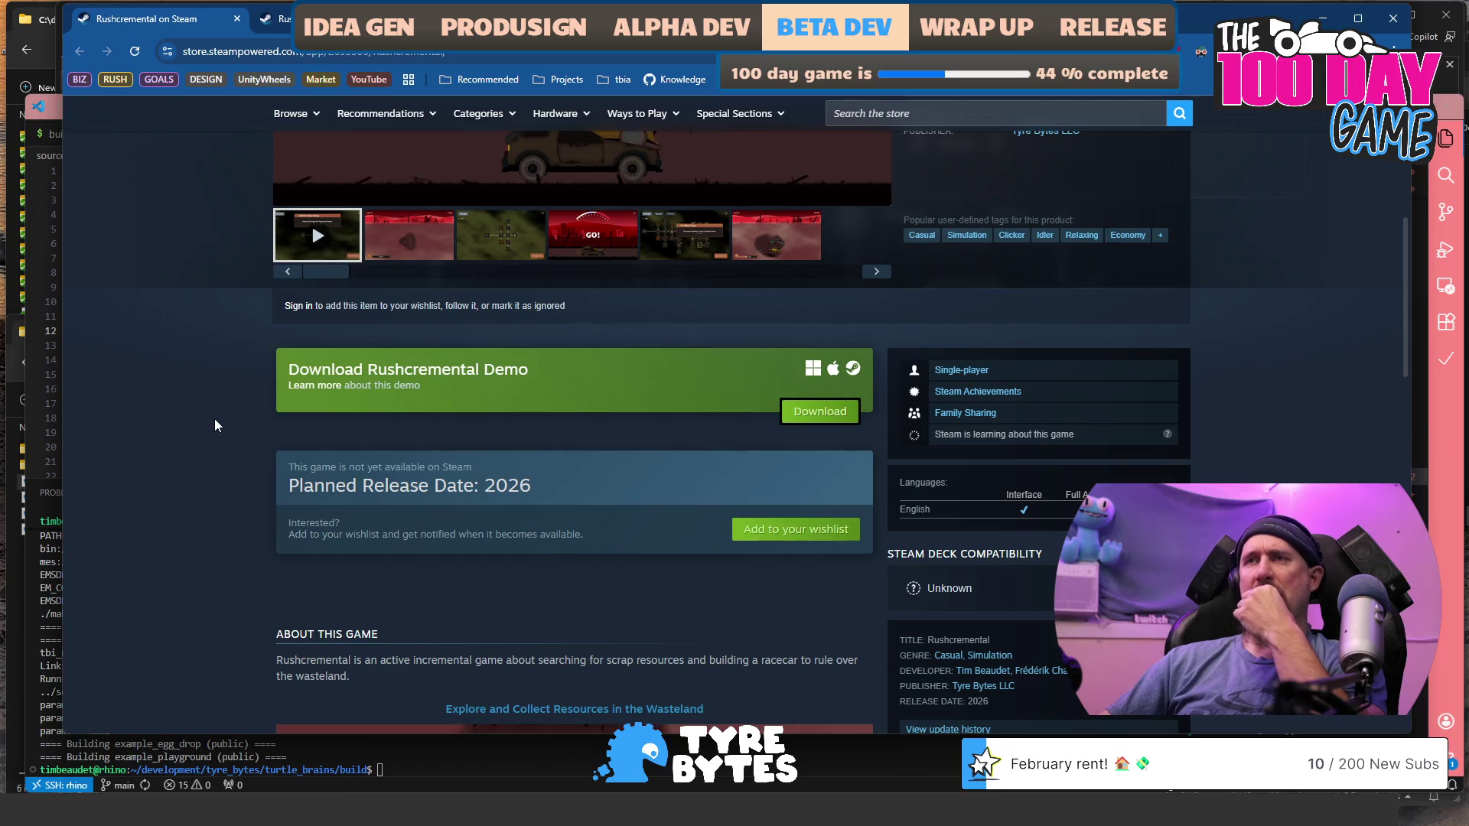
scroll(214, 419, "up", 2)
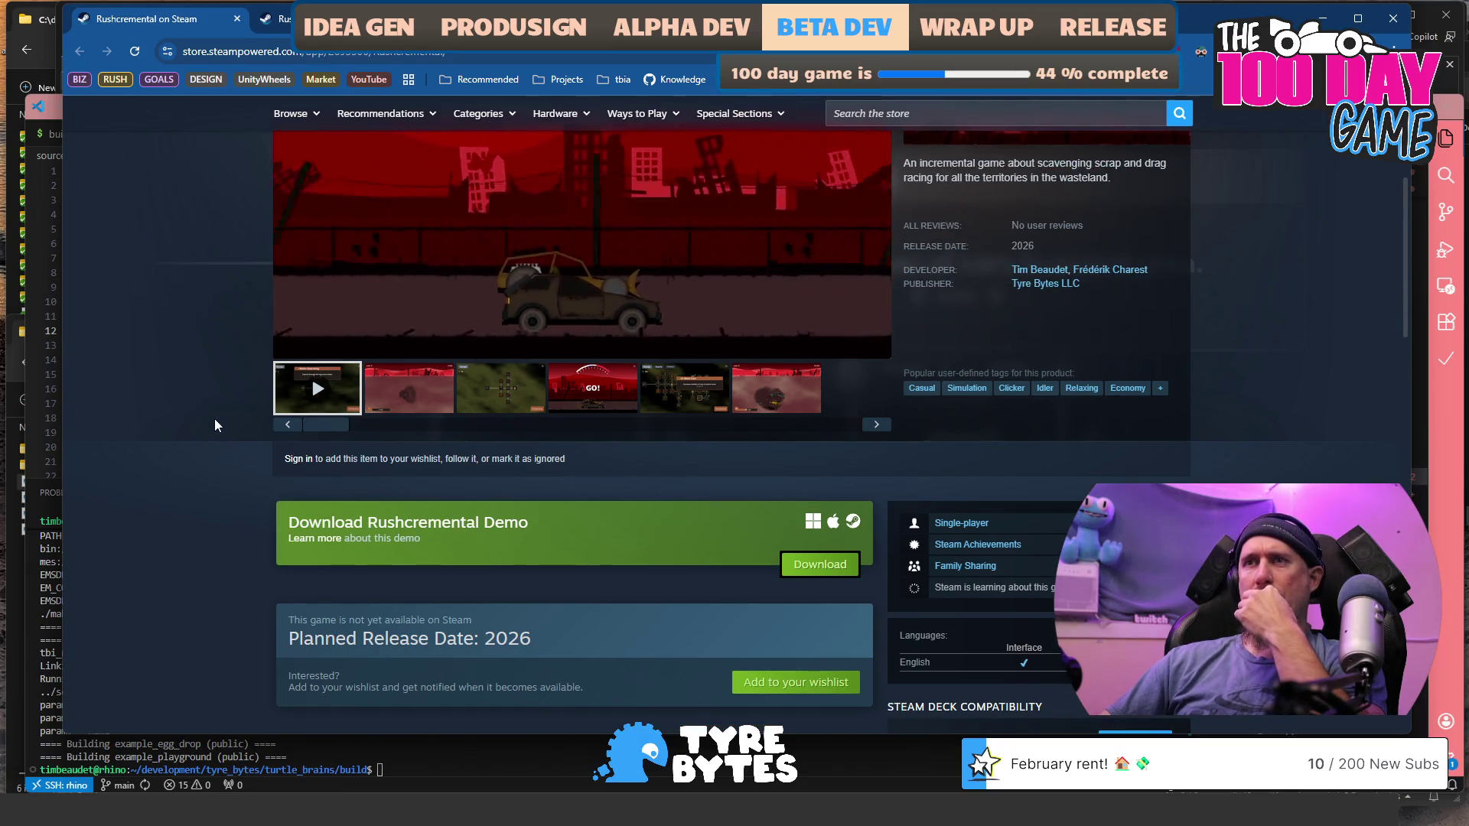
scroll(215, 426, "up", 4)
scroll(215, 420, "down", 5)
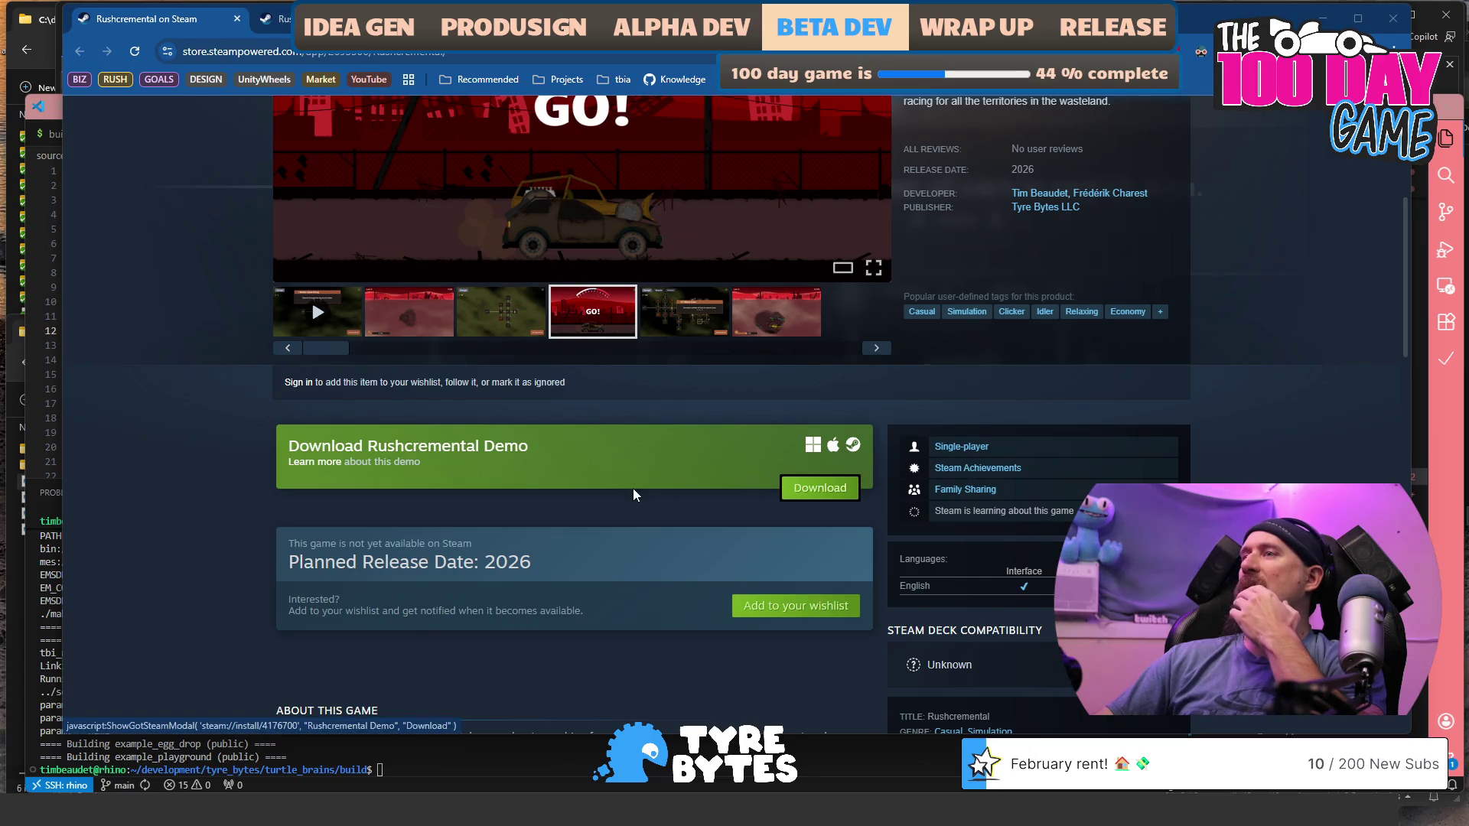
left_click(332, 462)
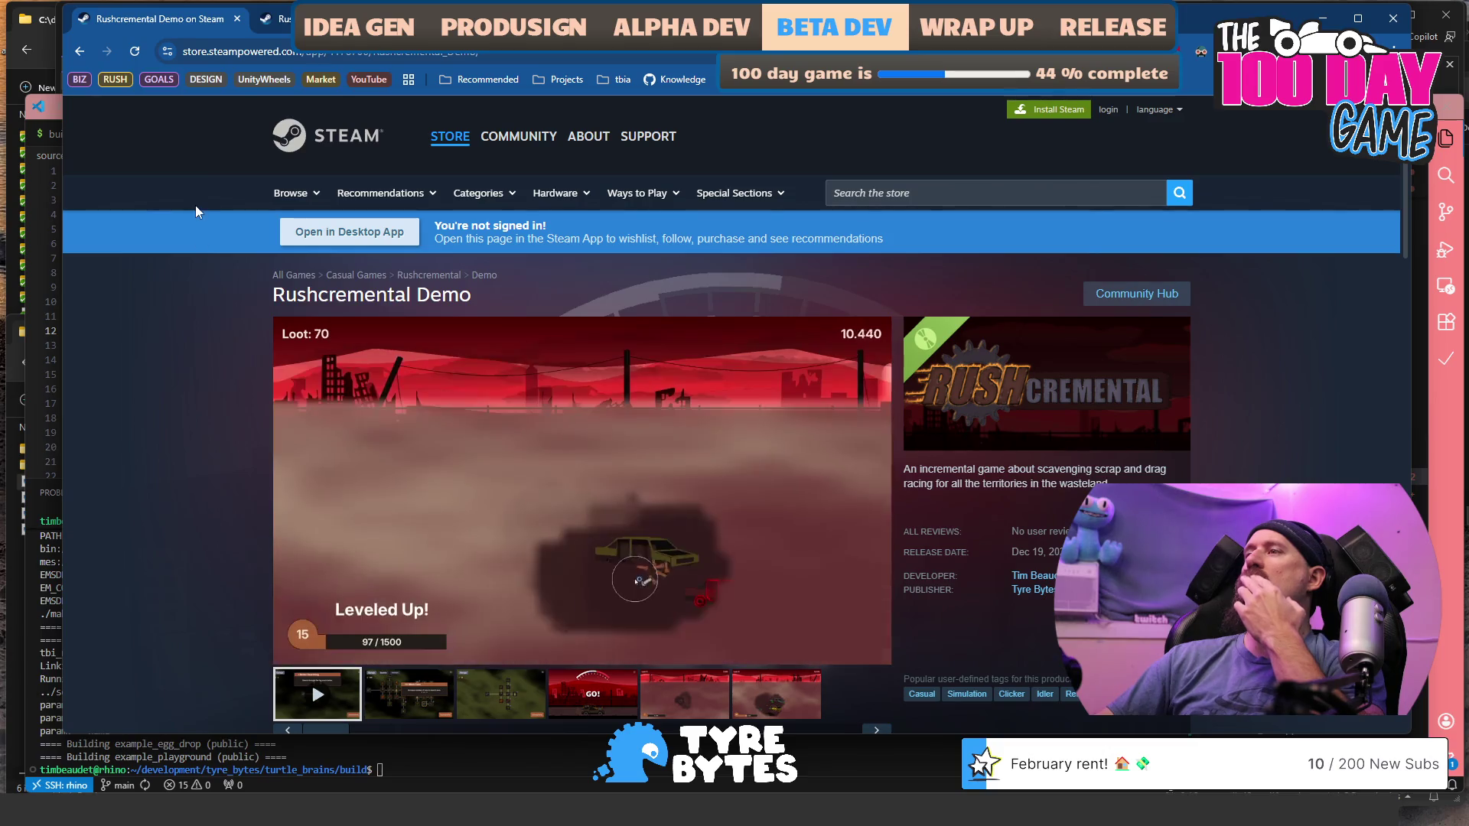
left_click(79, 51)
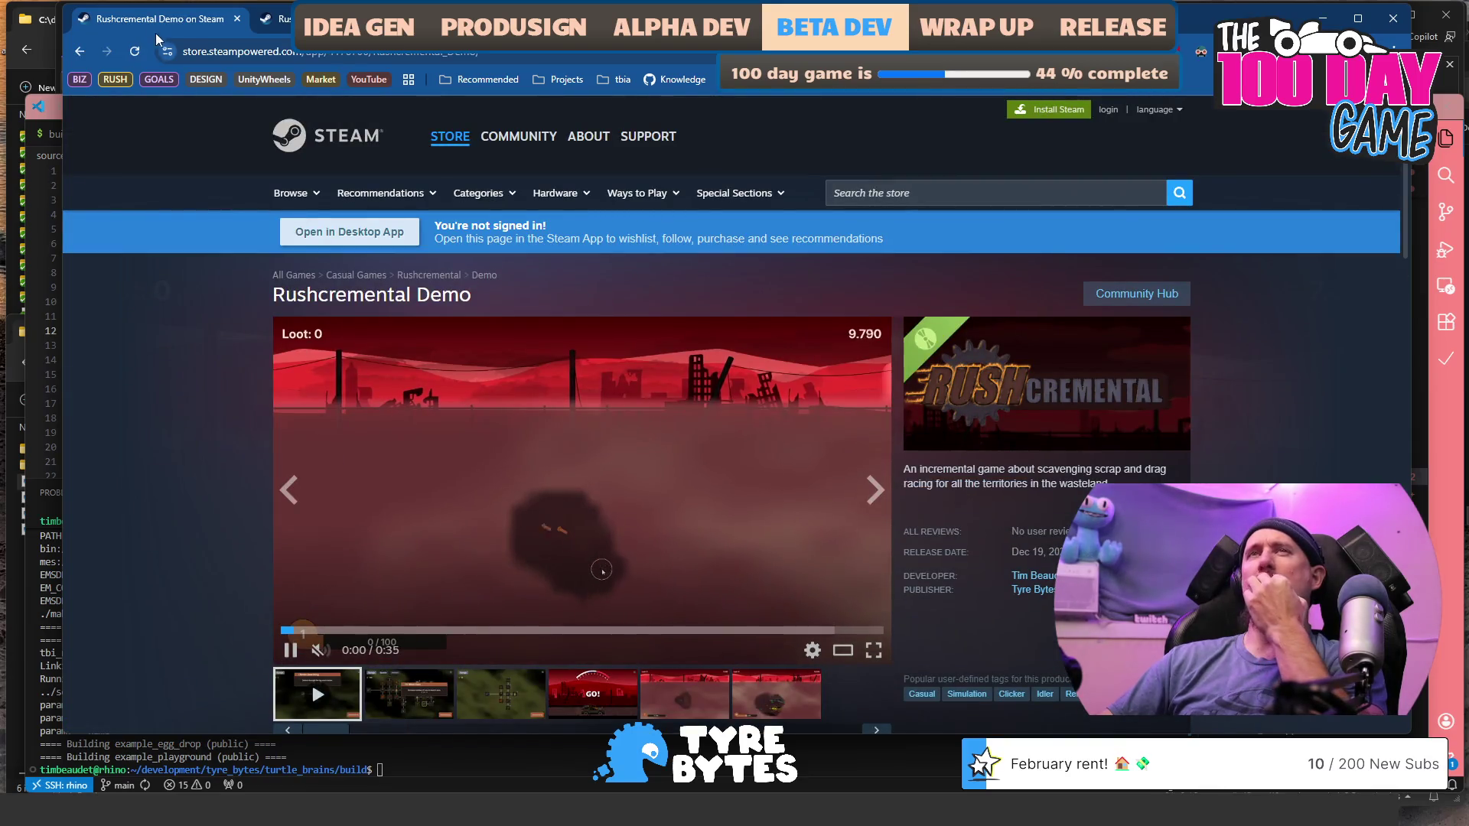
left_click(88, 57)
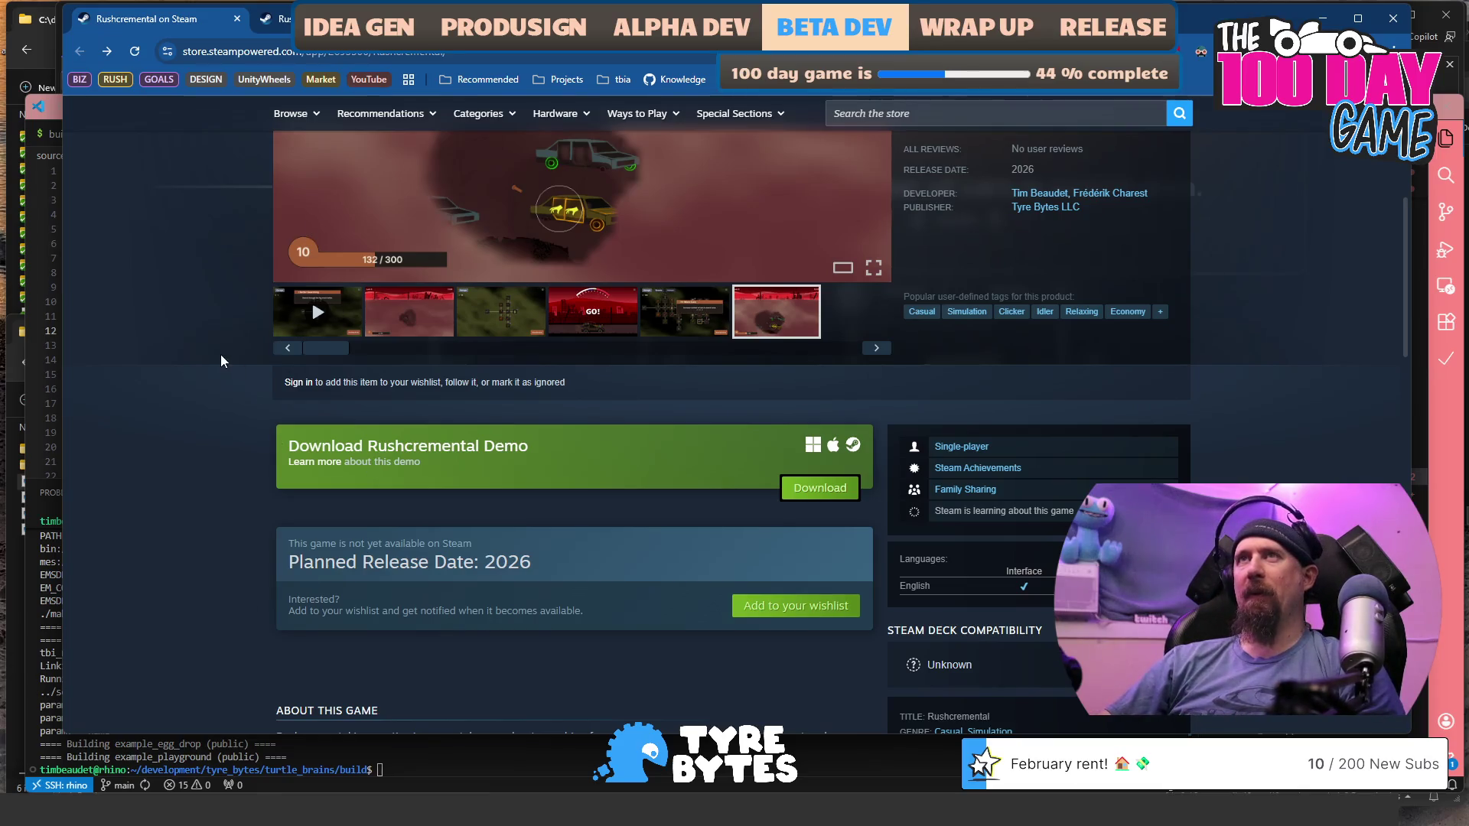
Read through the r/debian thread about GNOME's check-alive-timeout setting
scroll(222, 361, "up", 5)
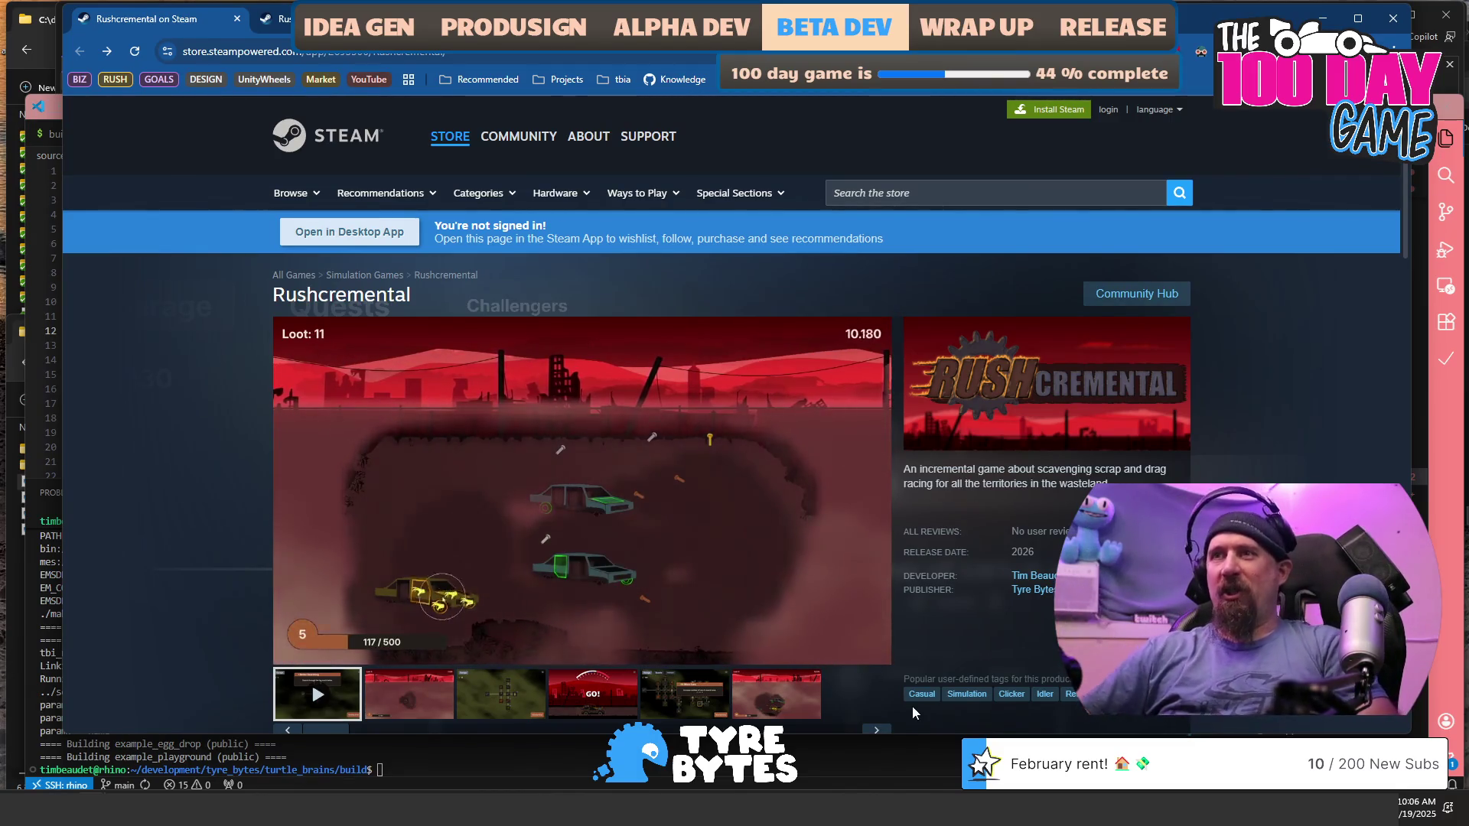
mouse_move(683, 420)
scroll(955, 521, "down", 6)
scroll(586, 491, "down", 7)
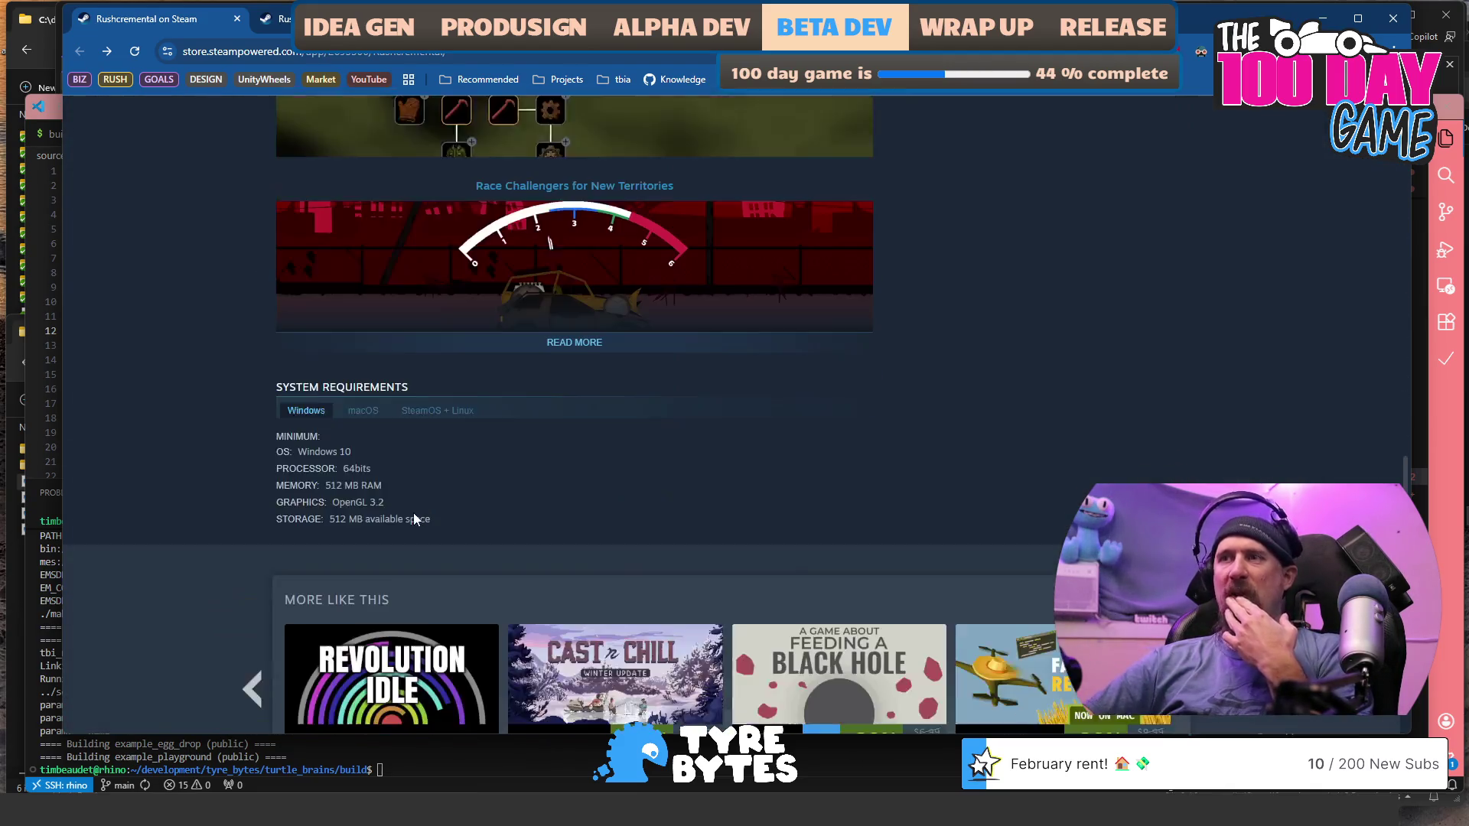
scroll(177, 495, "up", 5)
scroll(268, 428, "up", 4)
left_click_drag(314, 485, 531, 484)
scroll(498, 515, "down", 2)
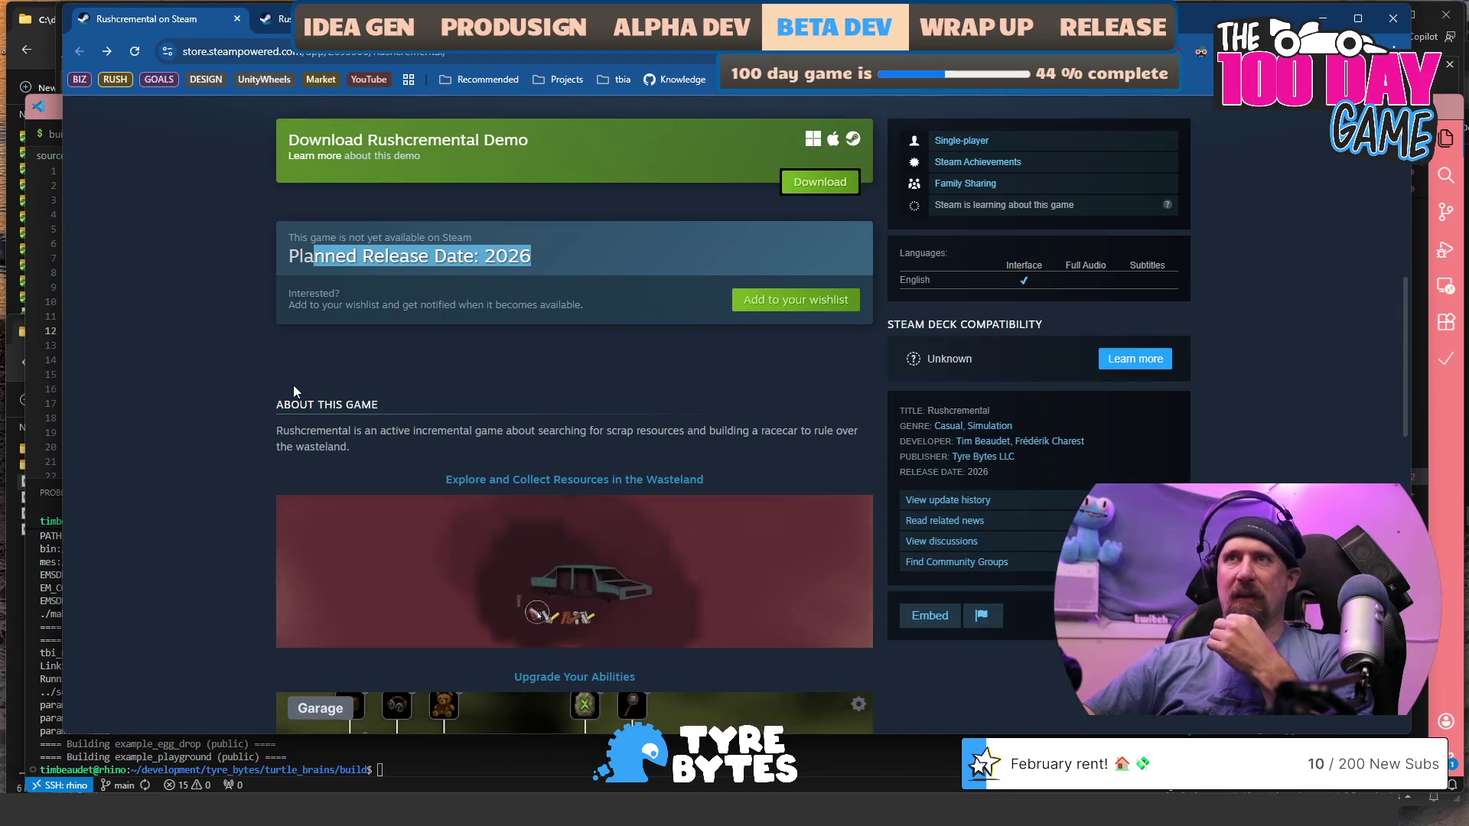
Close the countdown tab and open the linked Unix & Linux 'not responding' question
scroll(215, 448, "up", 3)
scroll(214, 448, "down", 4)
scroll(214, 448, "down", 1)
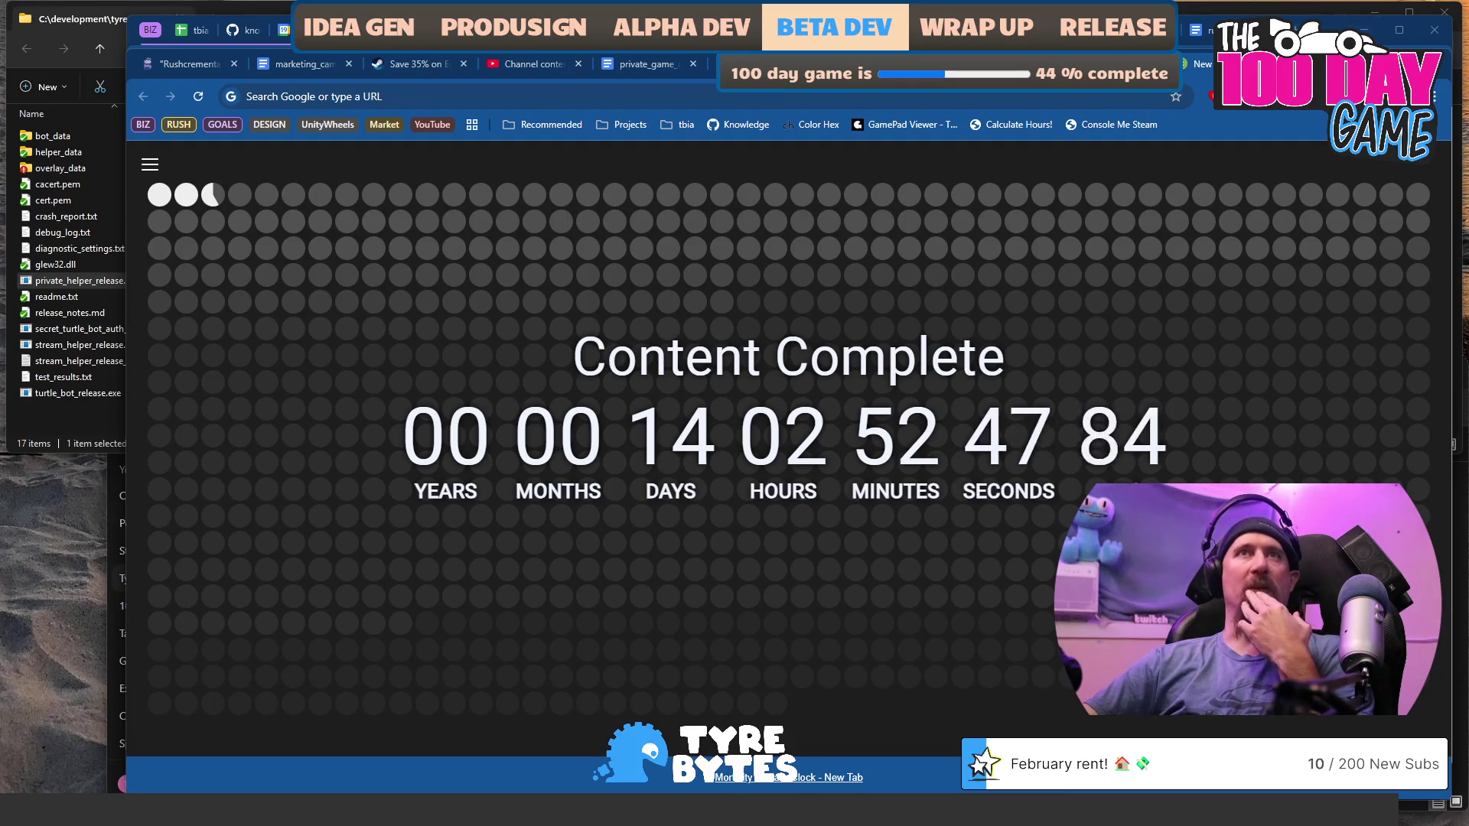
key("ctrl+w")
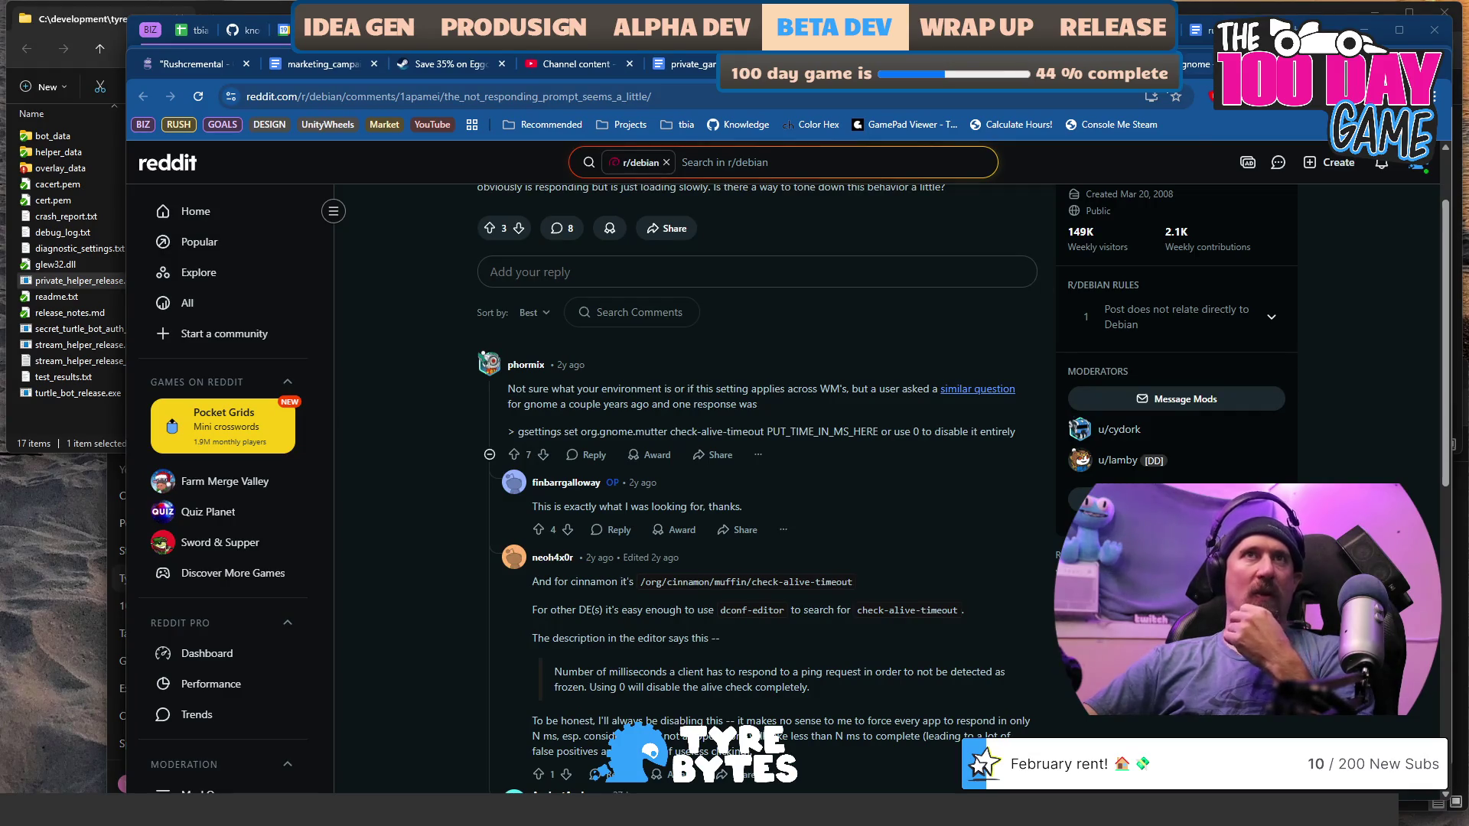
left_click(1198, 64)
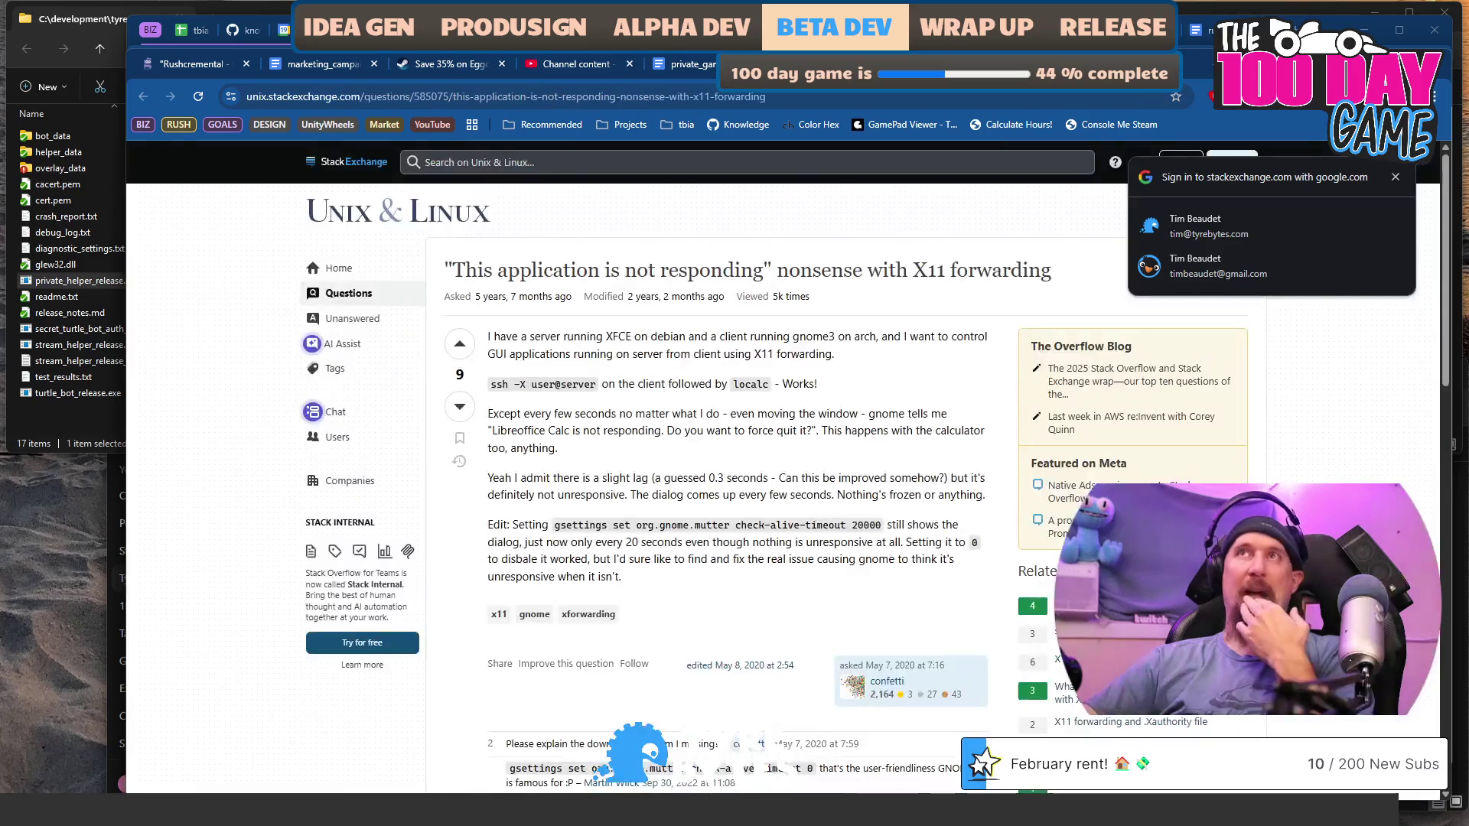
Reload the Rushcremental Demo page in the Steam window with F5
key("alt+Tab")
scroll(816, 545, "up", 10)
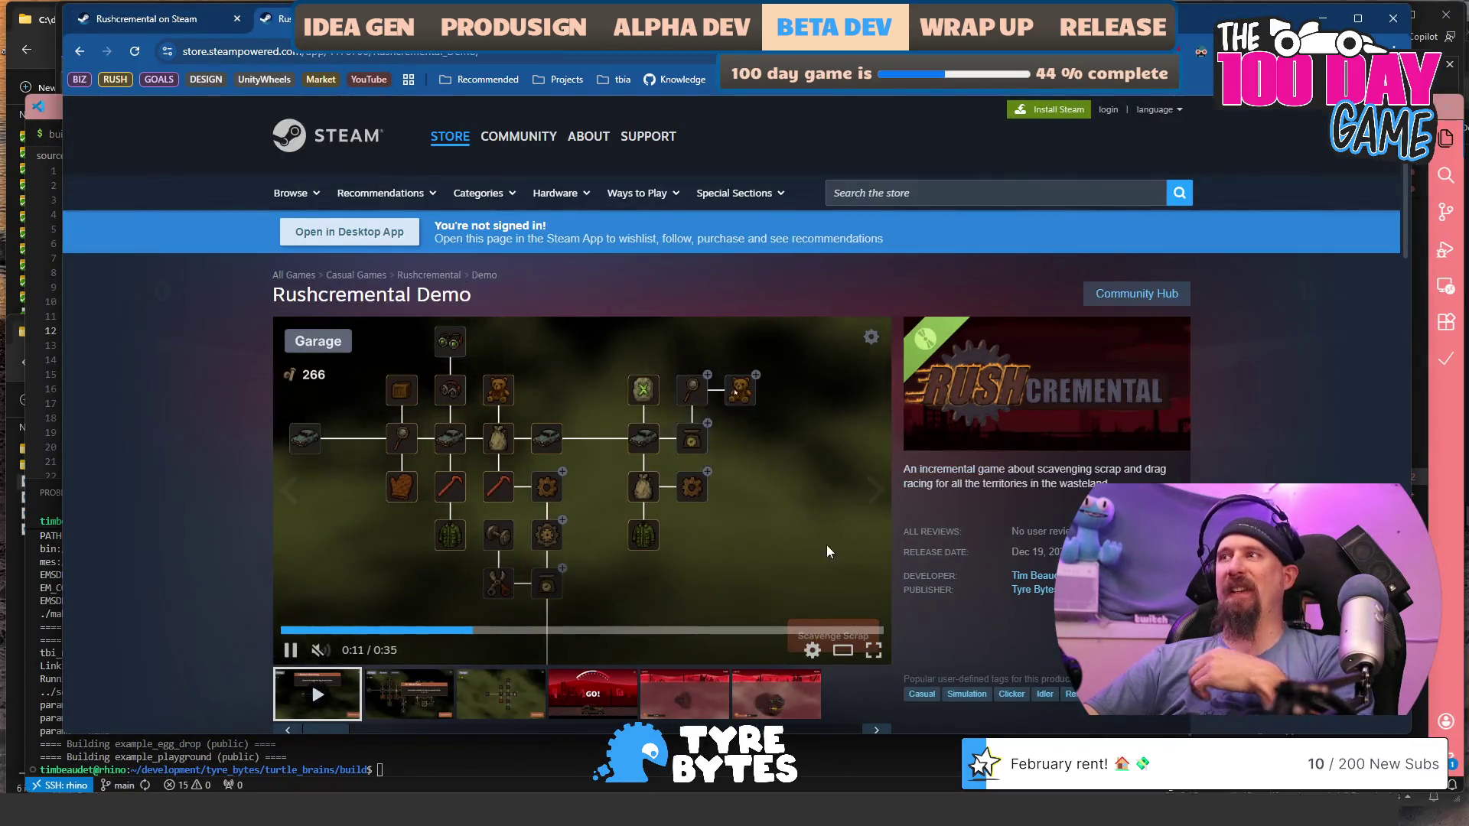
scroll(815, 545, "down", 4)
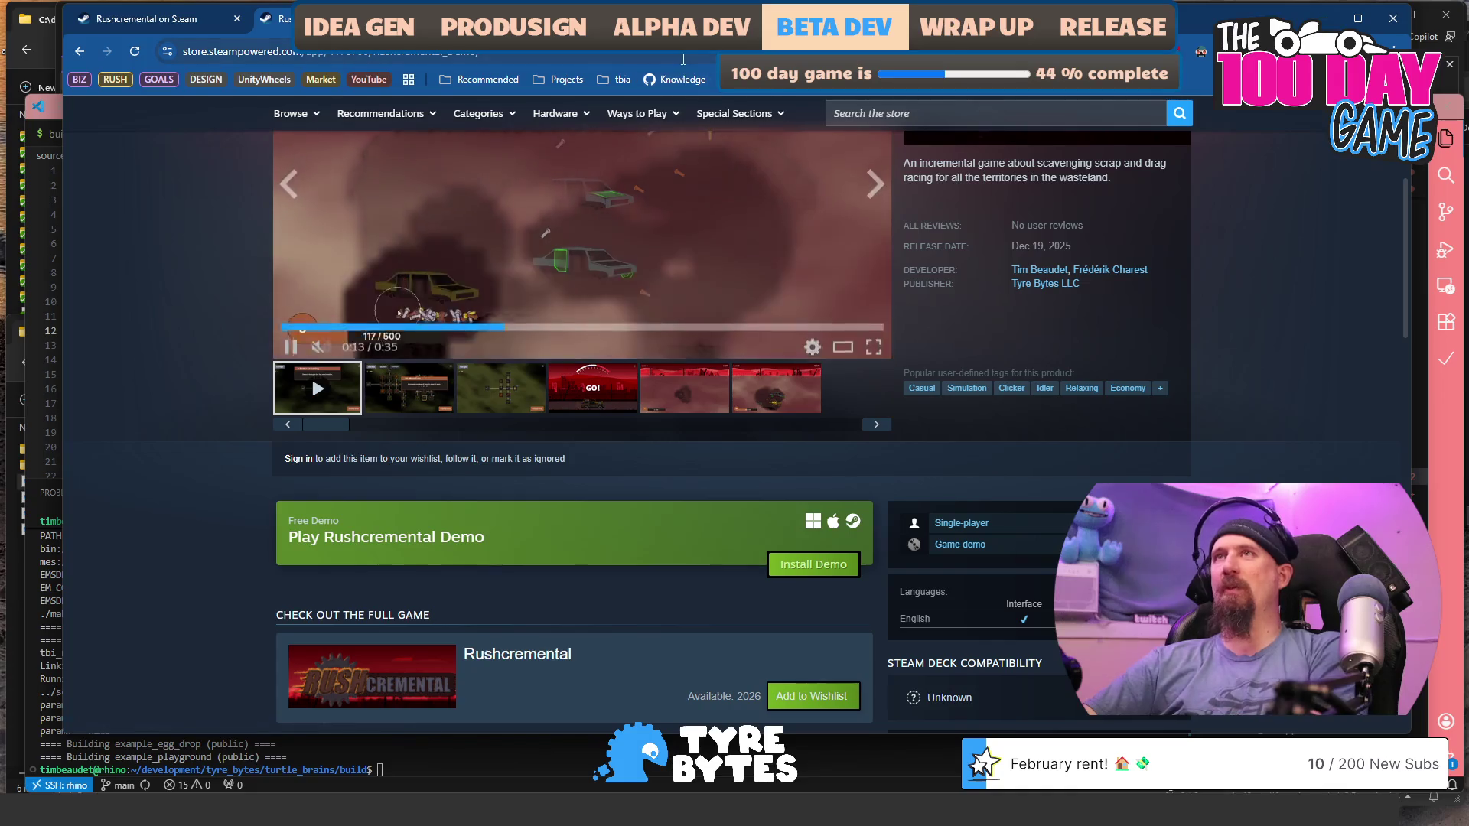
key("F5")
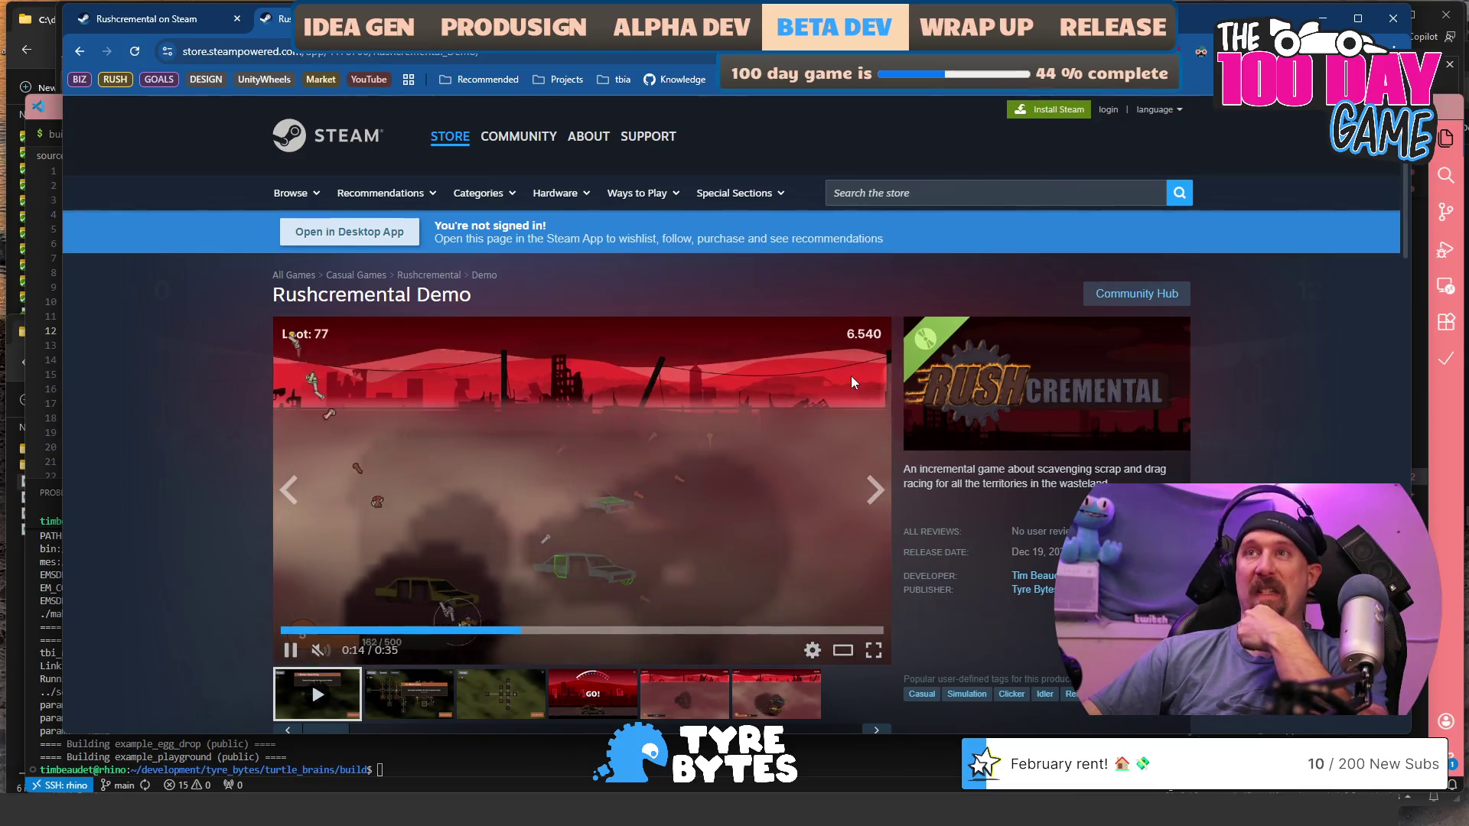
Close the Stack Exchange question and Google search results tabs, then return to VS Code
key("alt+Tab")
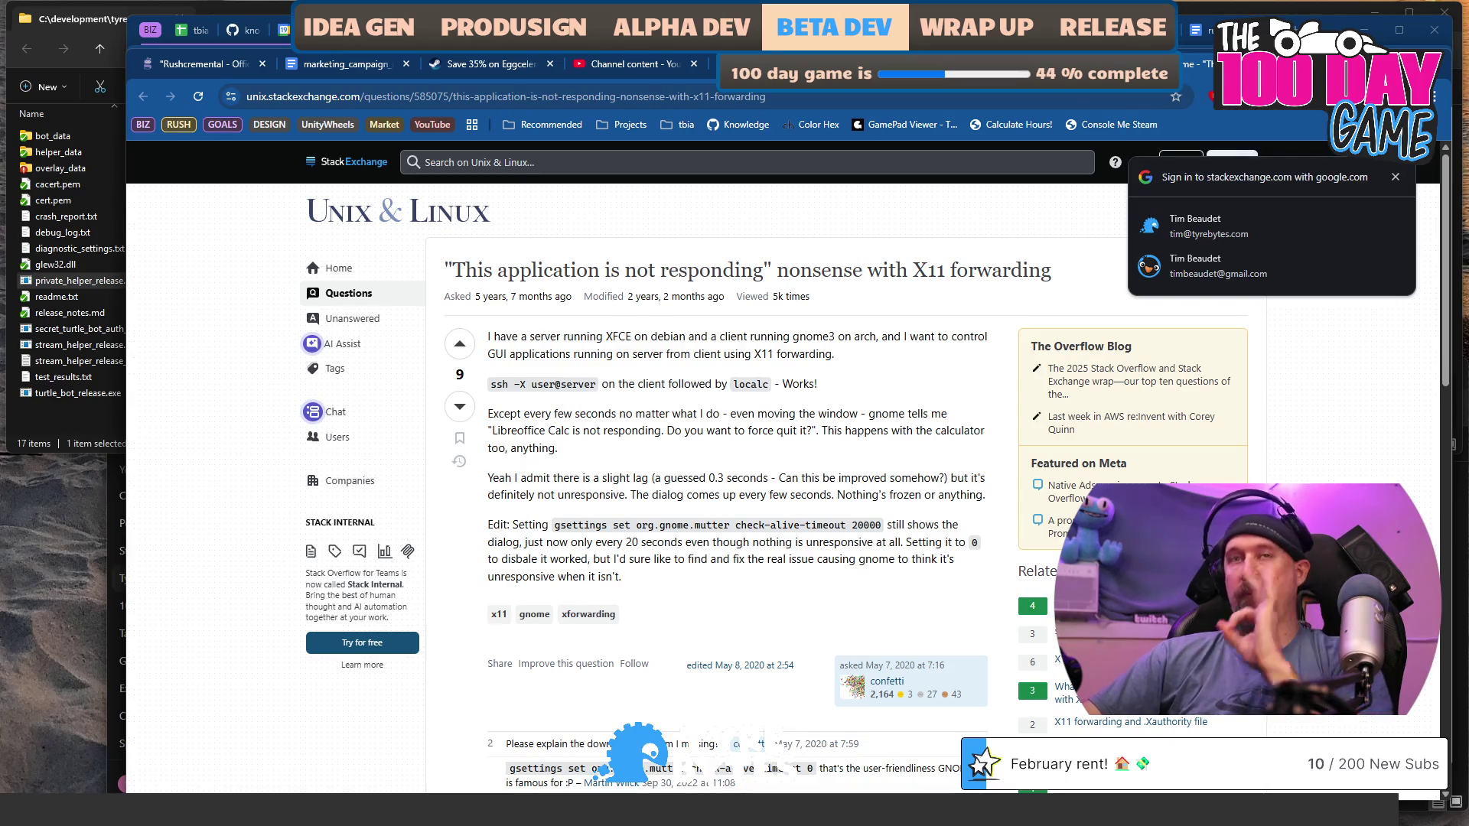
key("ctrl+w")
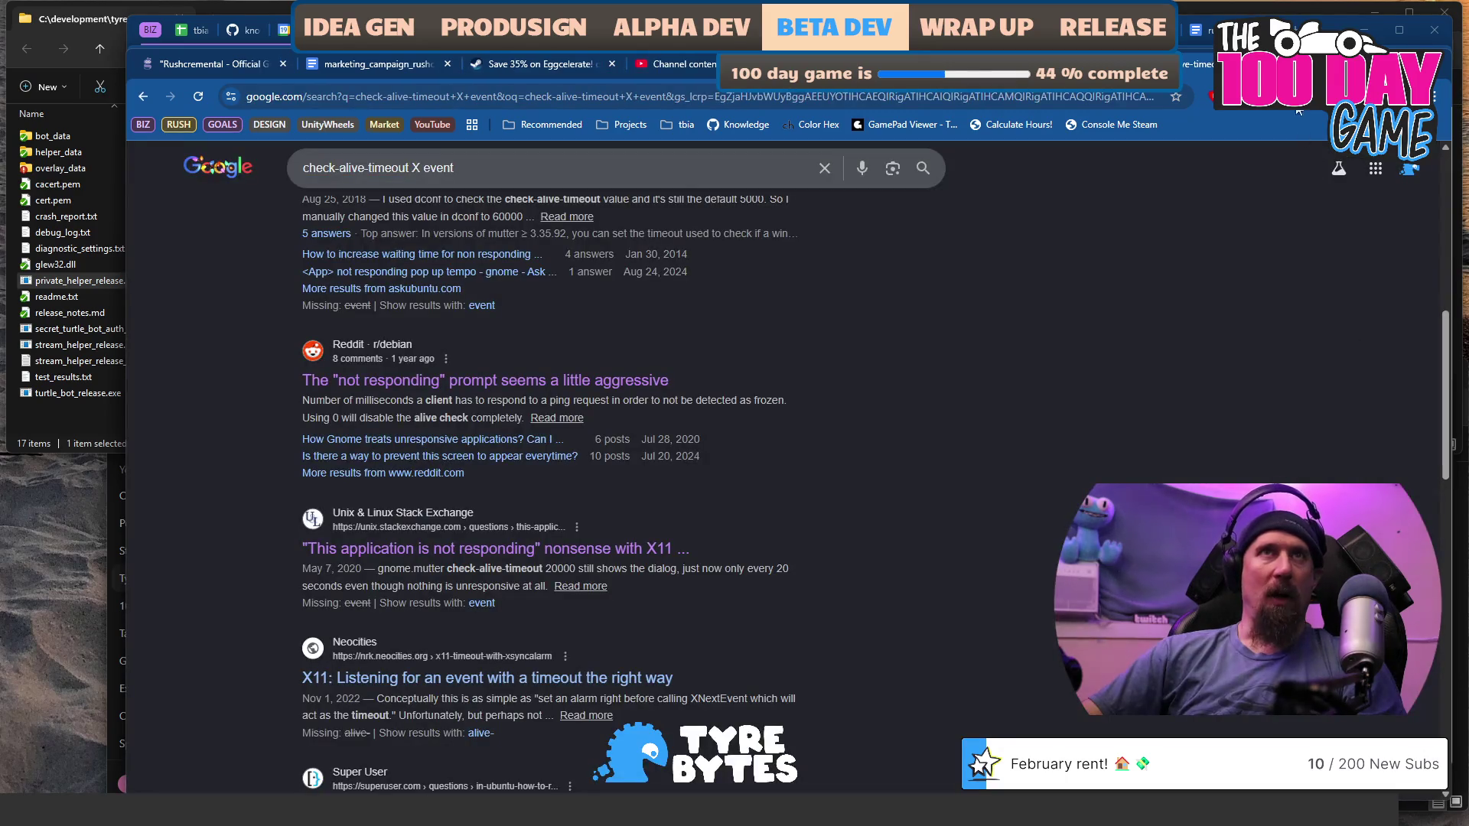
key("ctrl+w")
scroll(1393, 434, "down", 15)
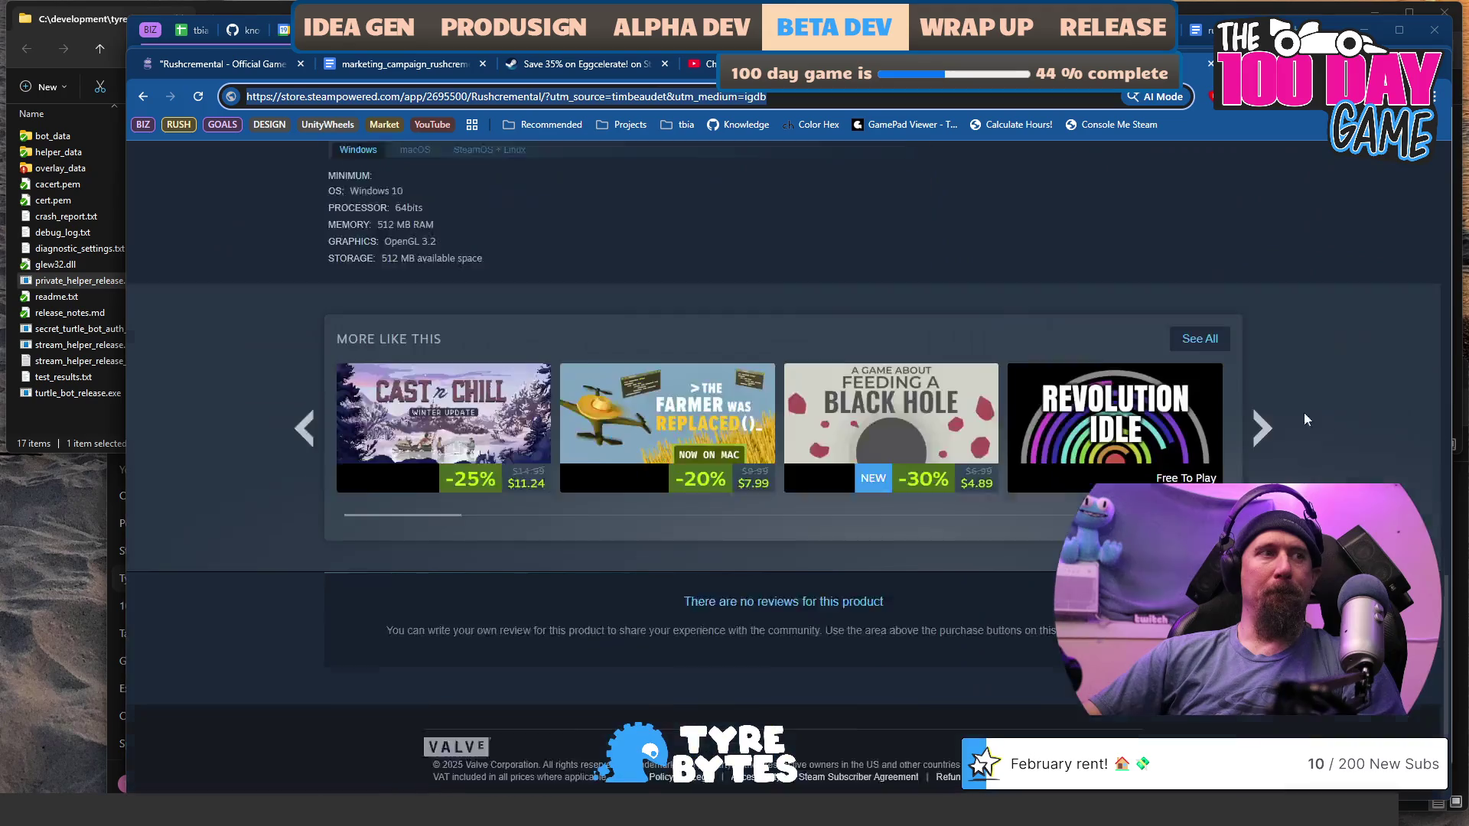
mouse_move(1130, 392)
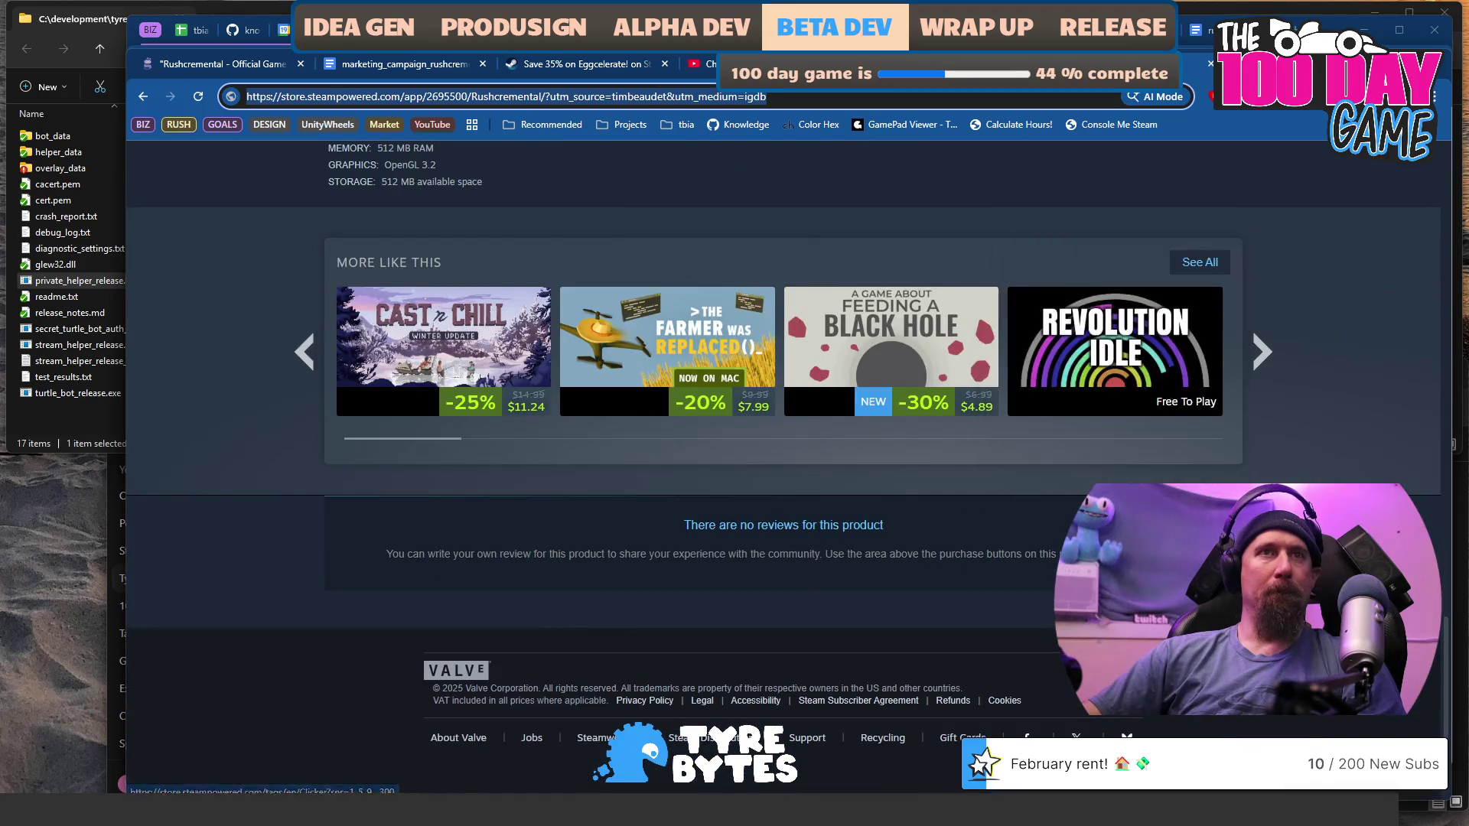
scroll(1131, 392, "up", 12)
scroll(1130, 392, "up", 4)
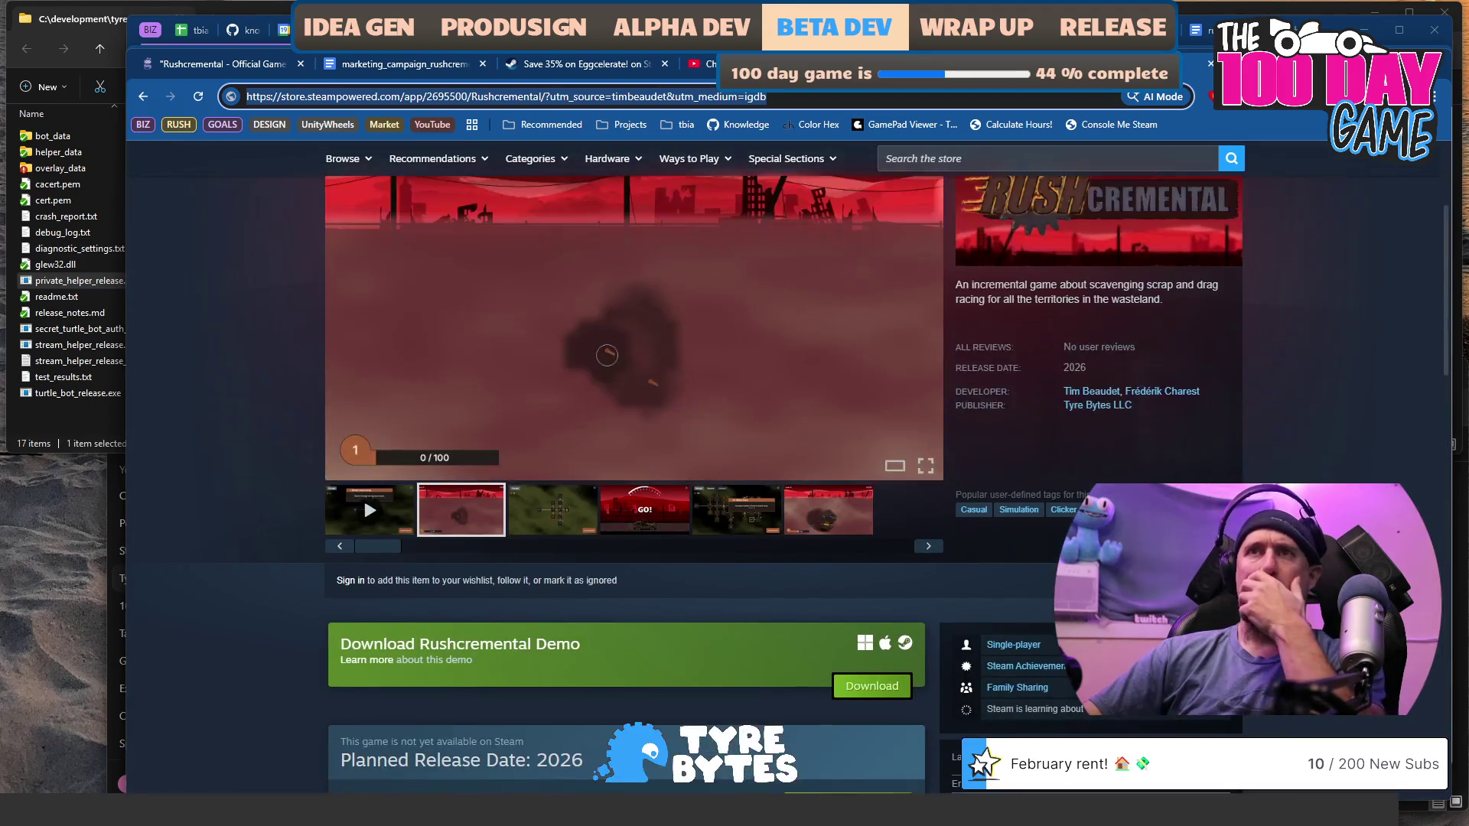
key("alt+Tab")
key("alt+Tab")
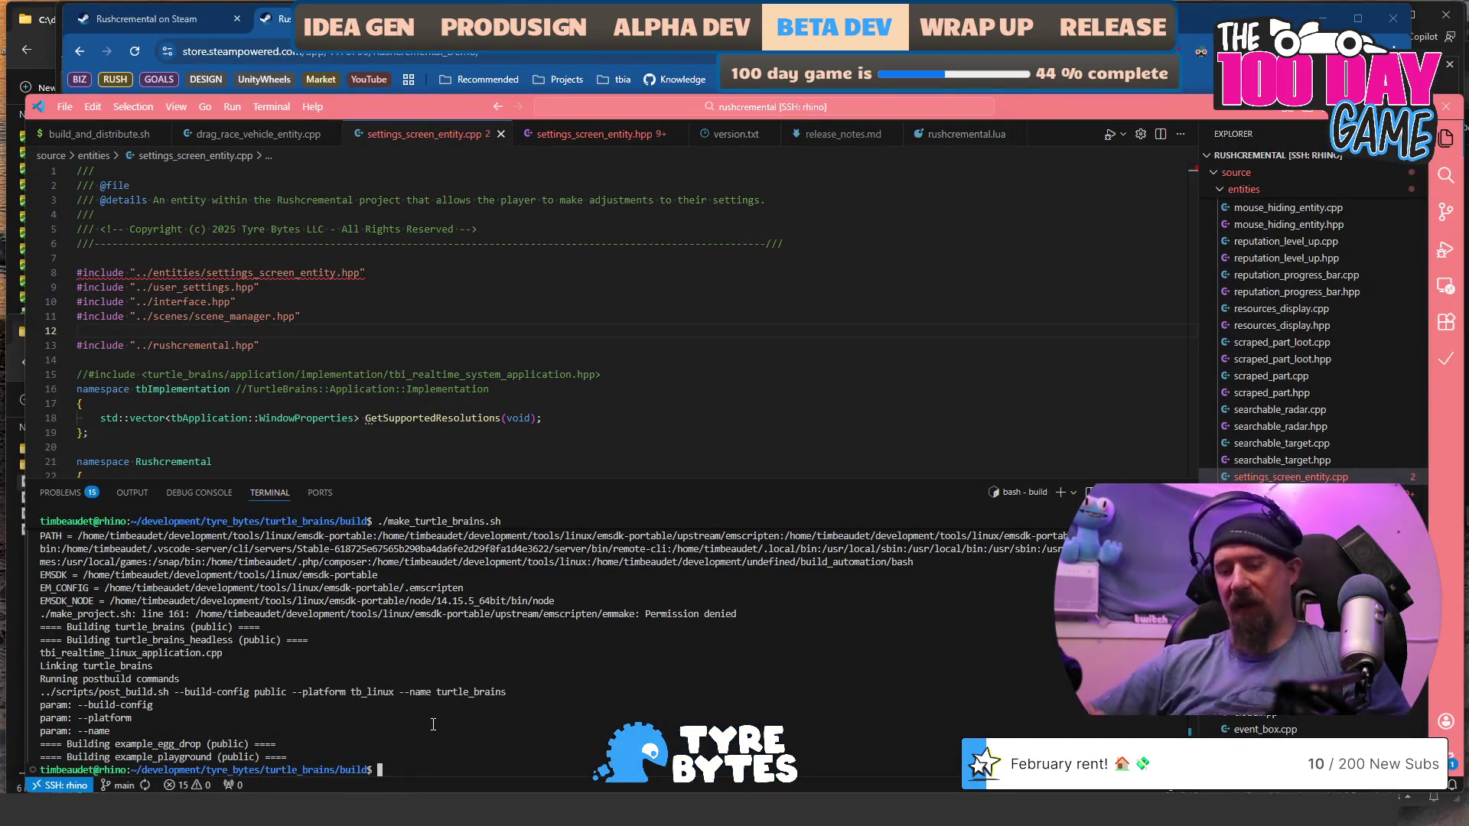
Search the Start menu for NoMachine by typing 'no'
key("super")
type("h")
key("BackSpace")
type("t")
key("BackSpace")
type("rush")
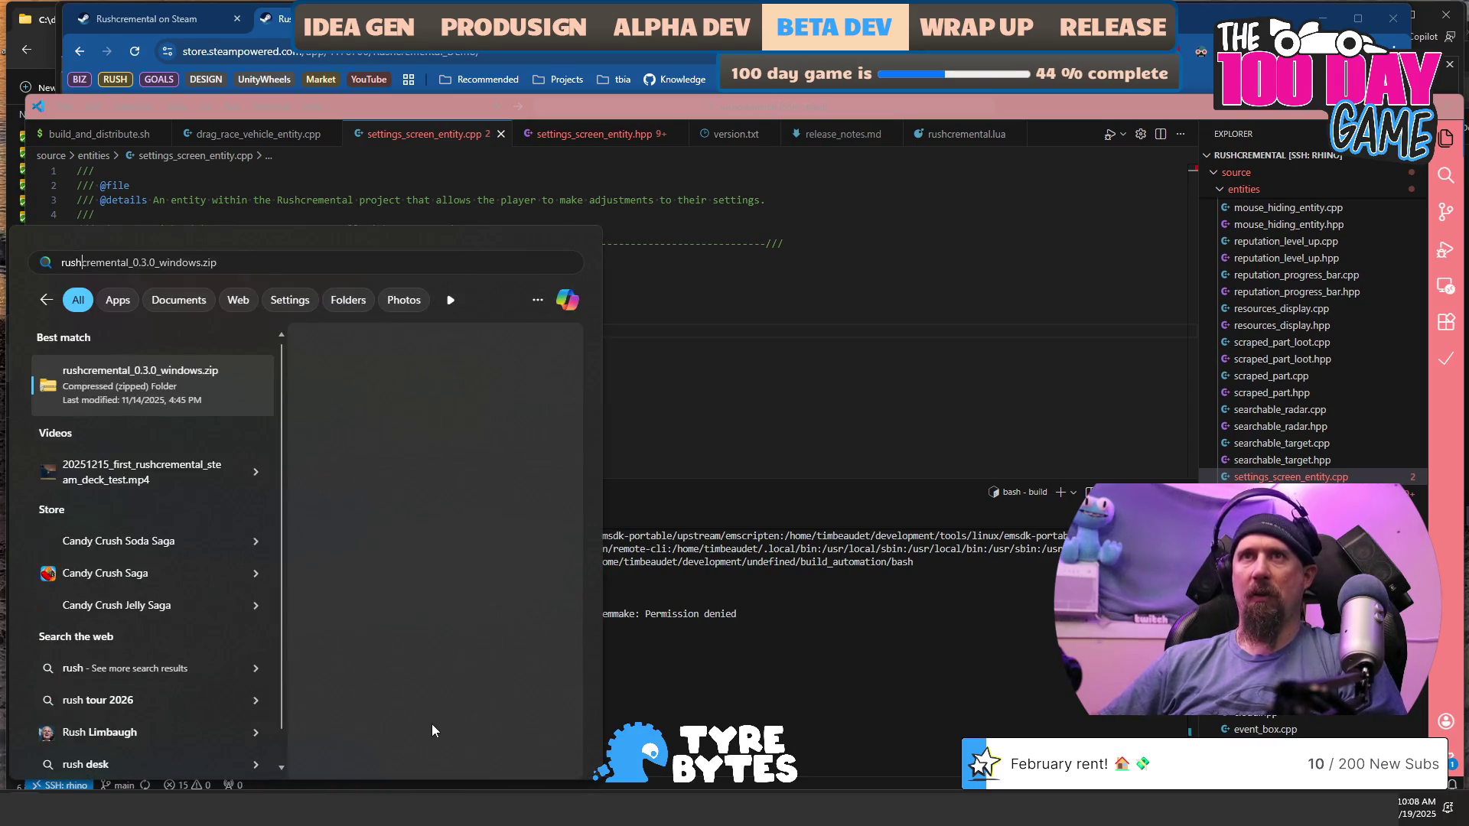
key("BackSpace")
key("BackSpace")
type("no")
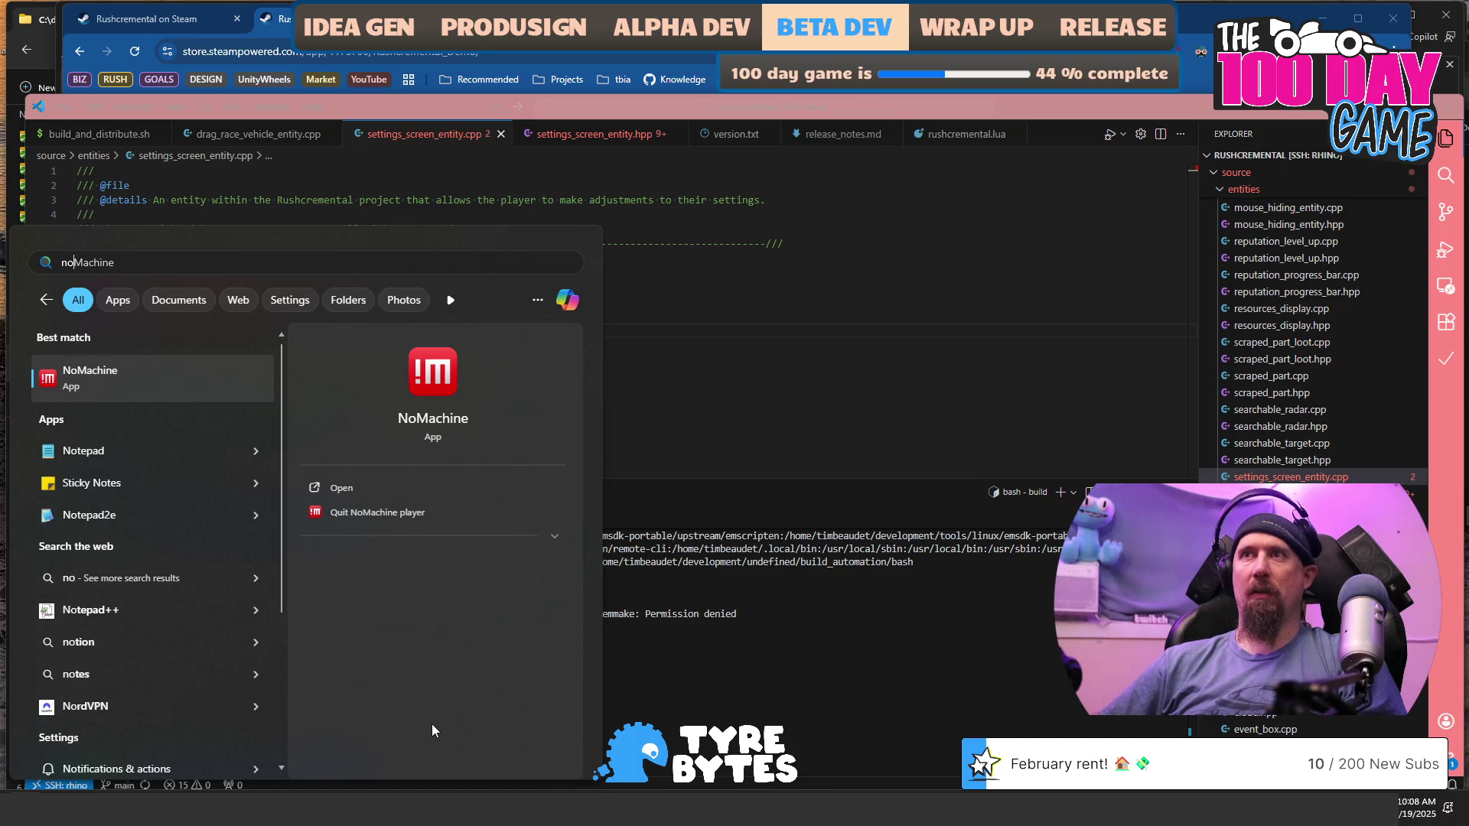
Launch NoMachine and connect to the rhino Ubuntu 22.04.5 LTS machine
key("Escape")
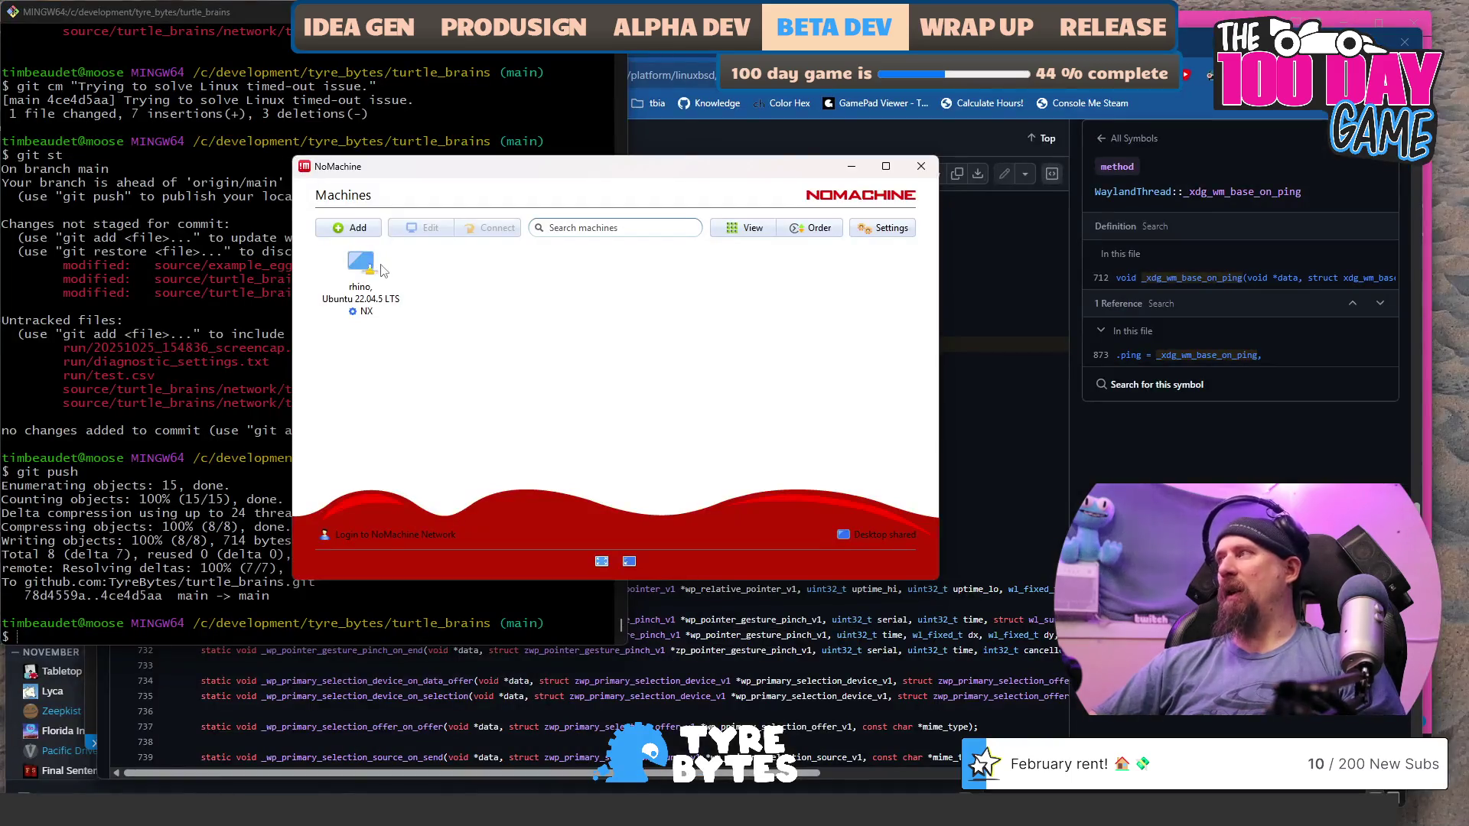
double_click(361, 271)
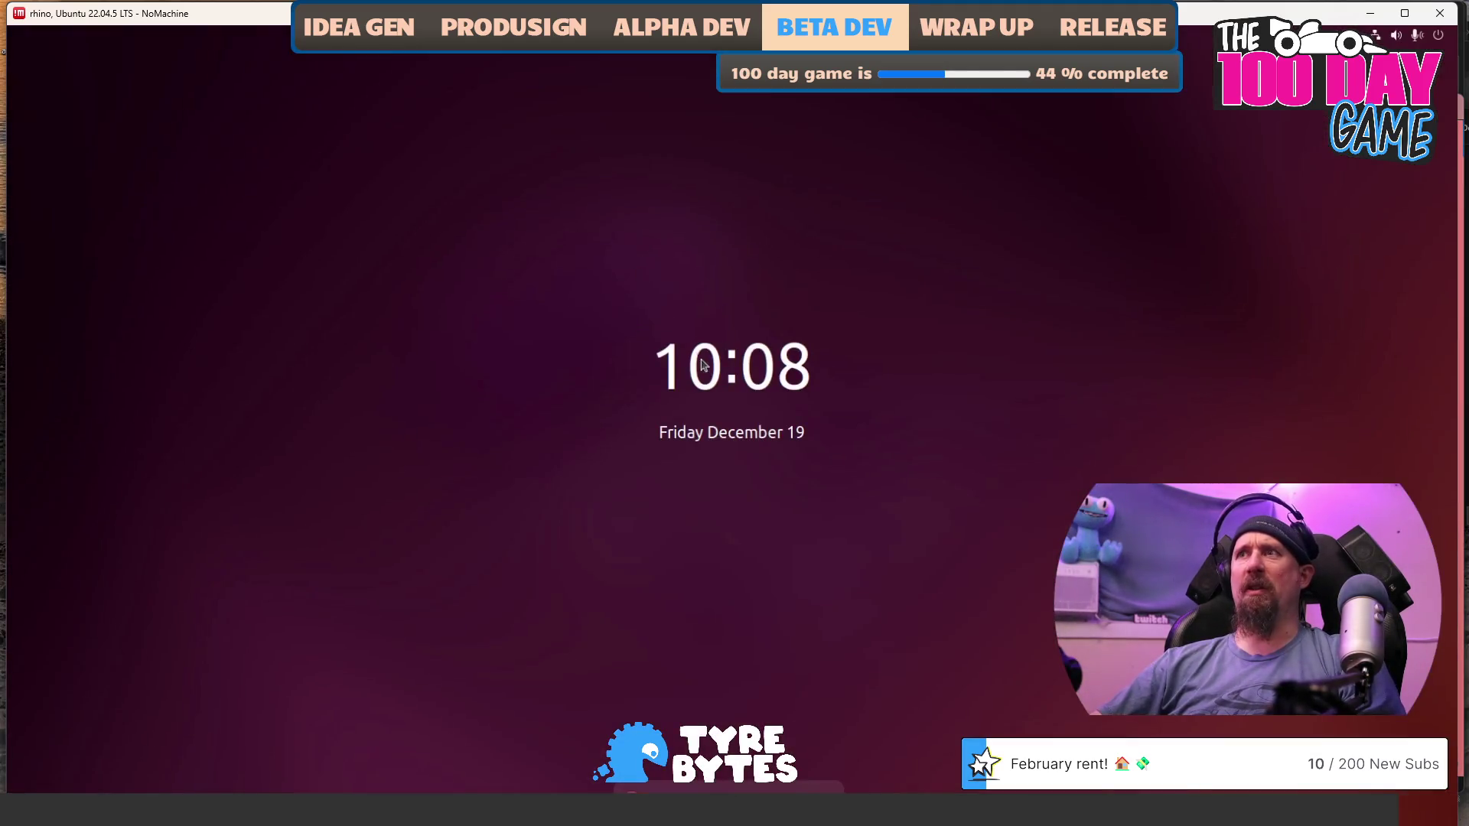
left_click(707, 413)
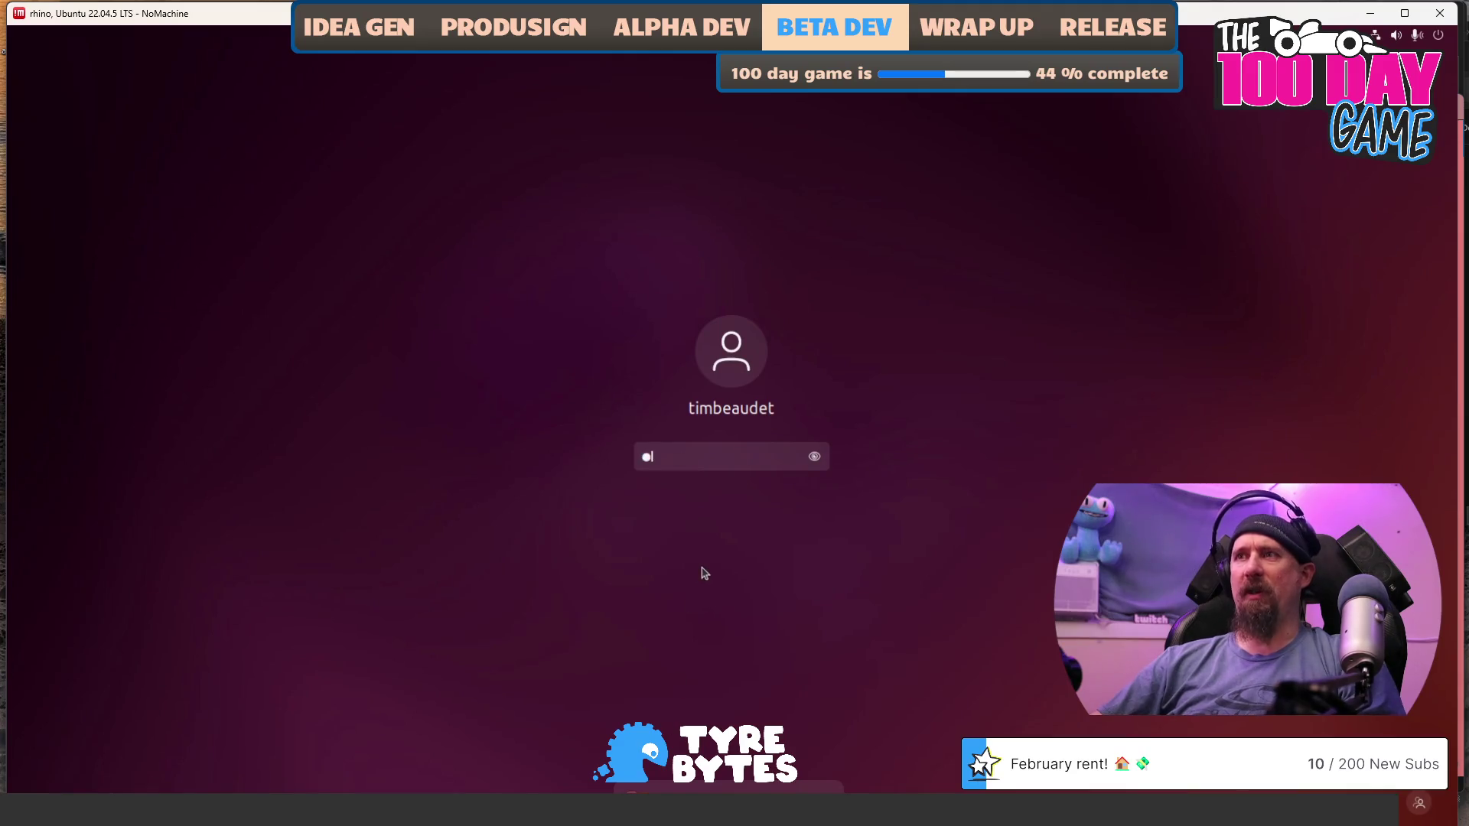
Unlock the rhino desktop, dismiss the software update prompt, and open the run folder
key("Return")
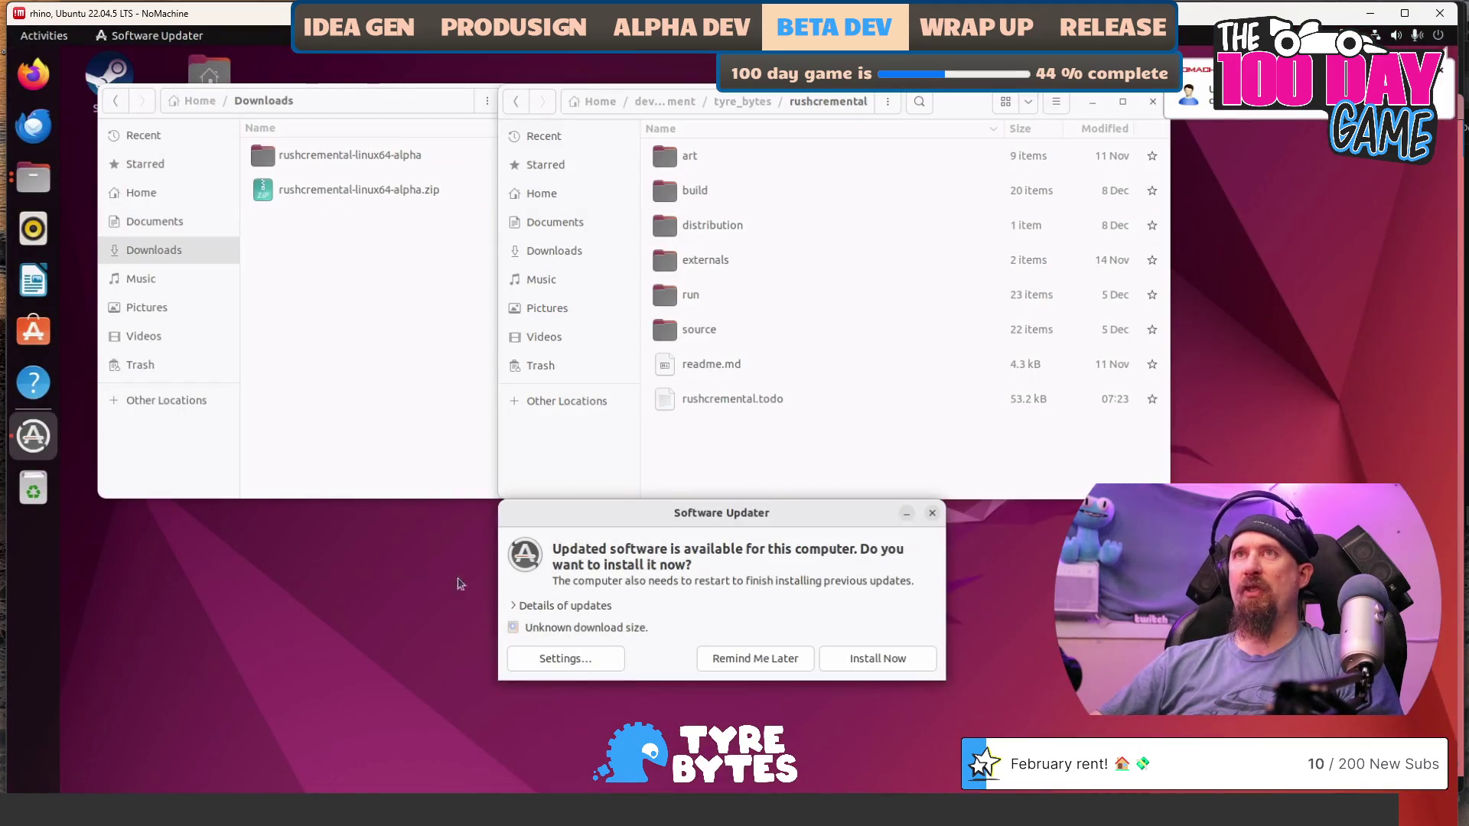
left_click(931, 513)
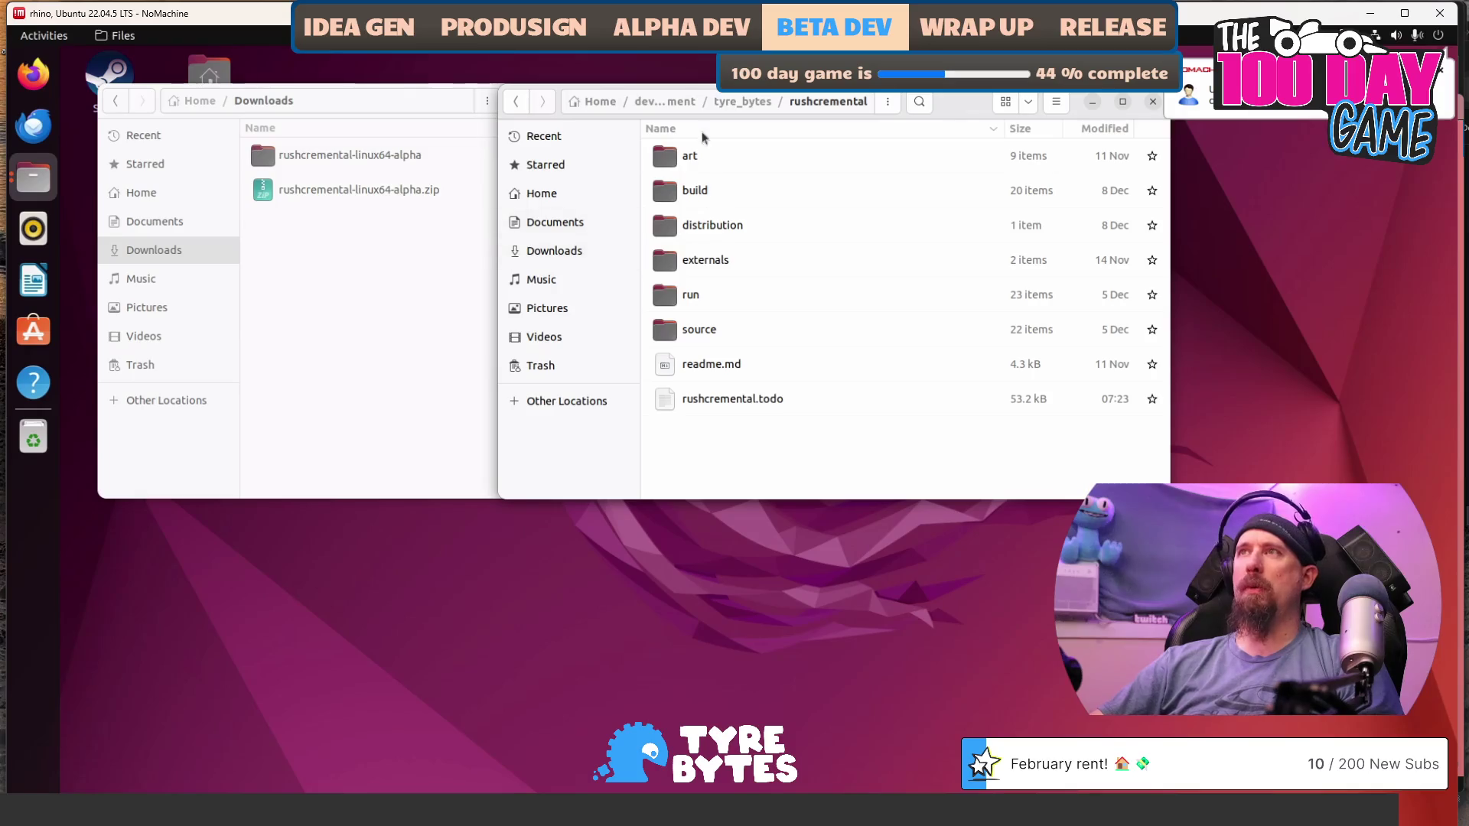
double_click(690, 296)
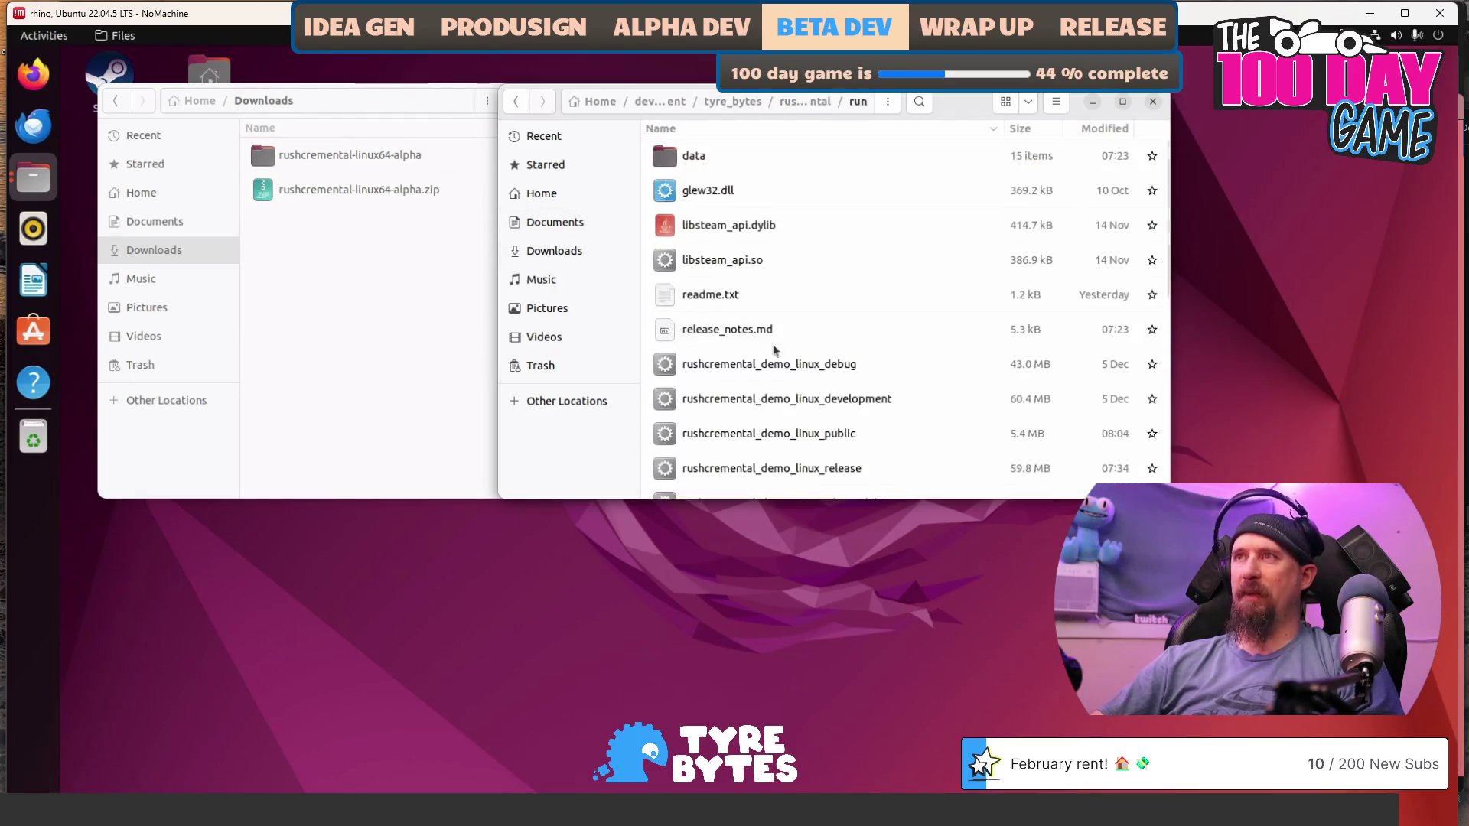
Find the rushcremental_linux_public build among the run folder executables and launch it
scroll(788, 372, "down", 2)
left_click(819, 284)
scroll(820, 337, "down", 2)
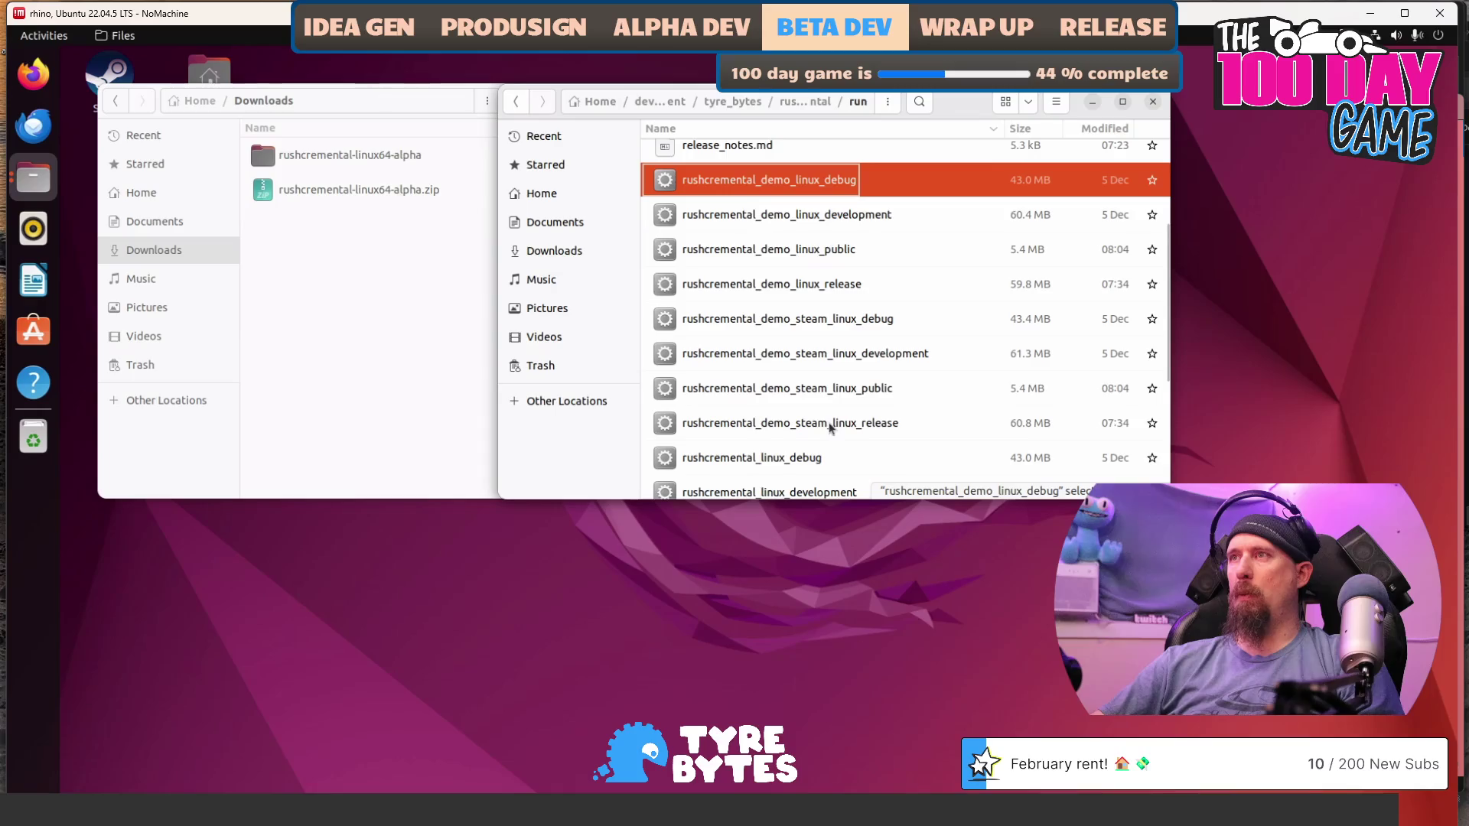
left_click(827, 397)
scroll(827, 416, "down", 2)
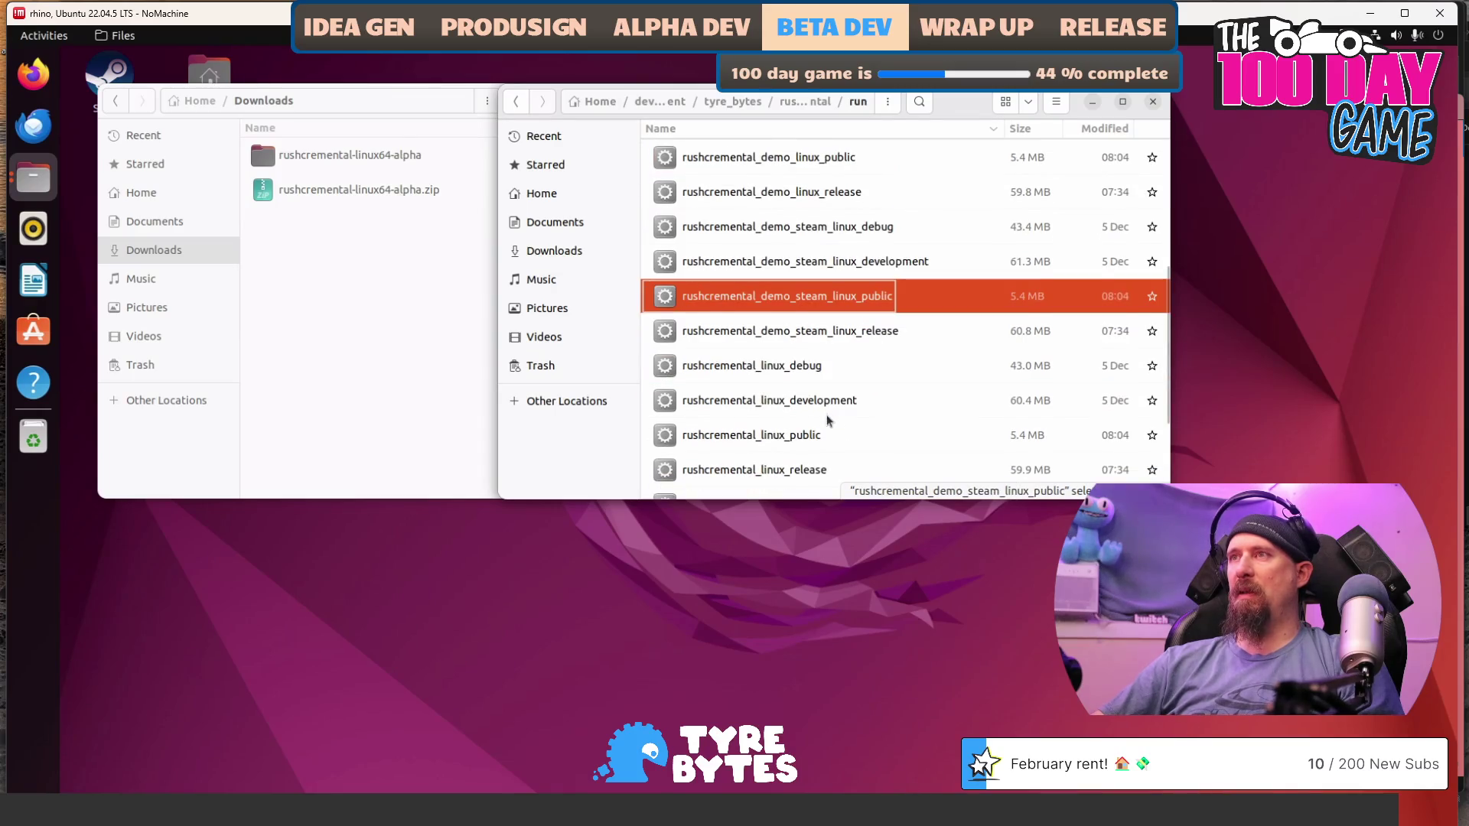
scroll(827, 420, "down", 2)
scroll(838, 391, "down", 1)
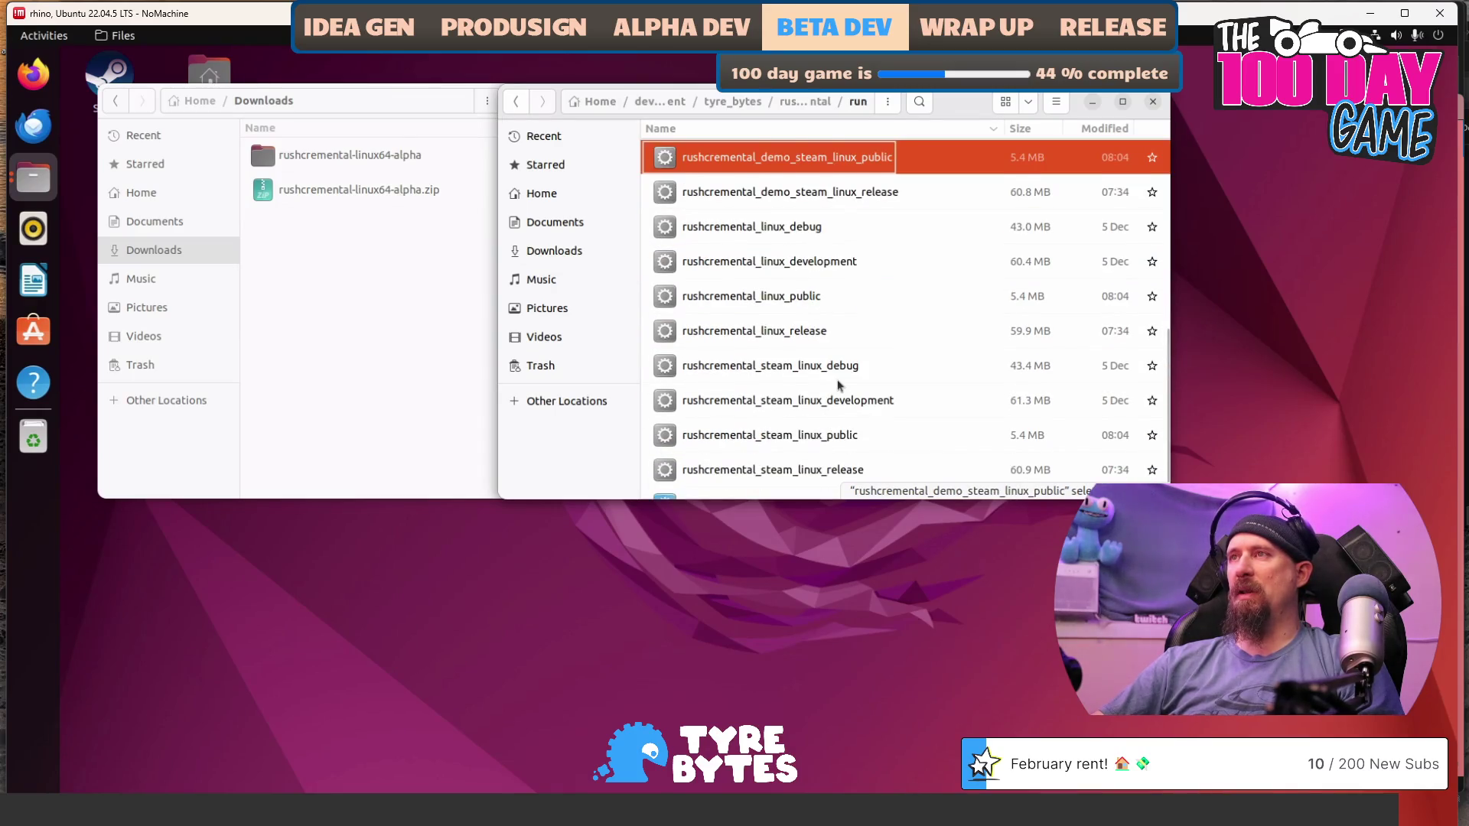
scroll(857, 417, "down", 1)
scroll(833, 415, "up", 1)
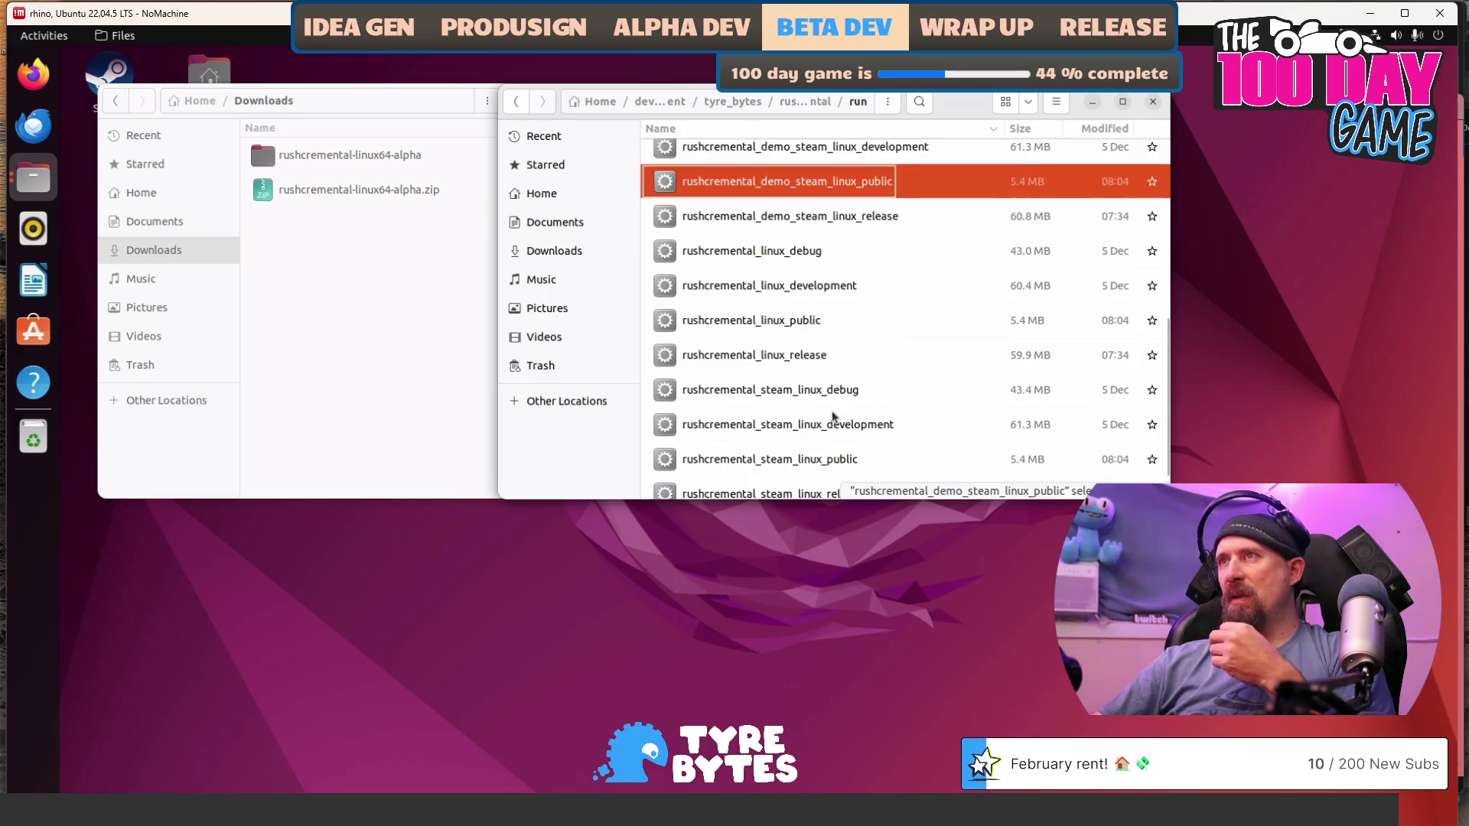
left_click(805, 323)
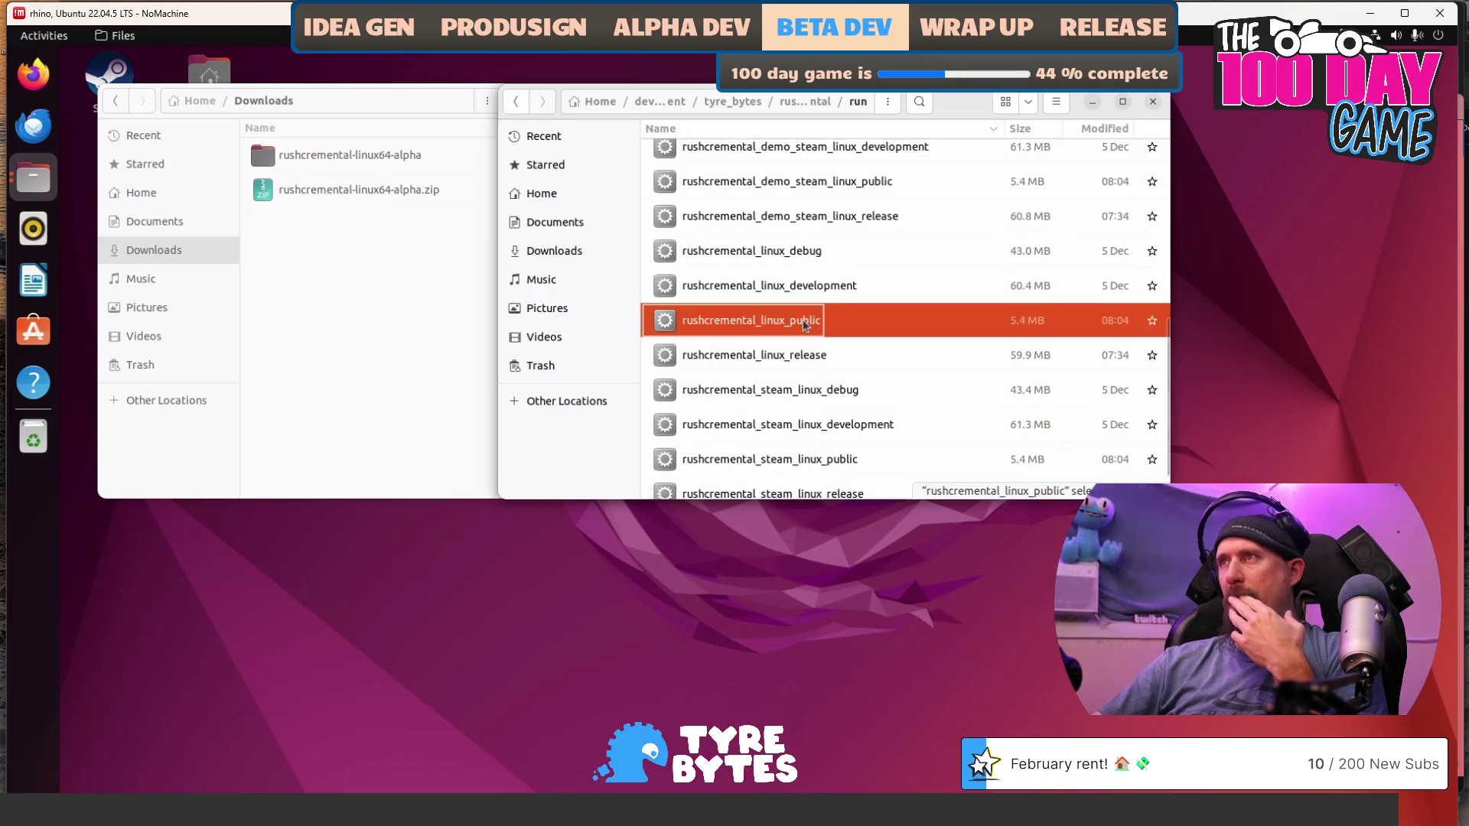
double_click(1071, 319)
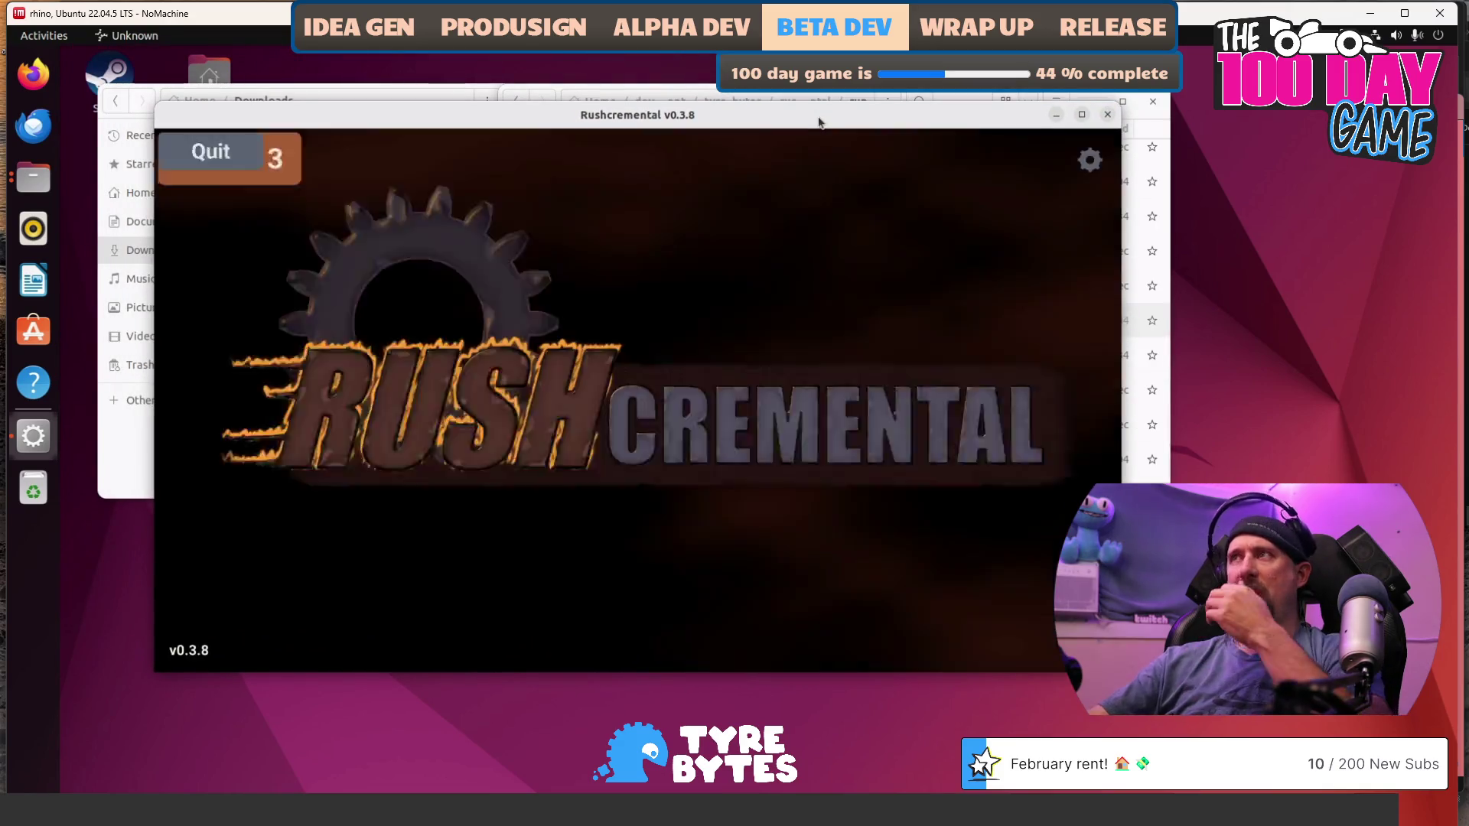
Play Profile 1, choosing Wait on each not-responding dialog, then check VS Code and return
left_click(448, 492)
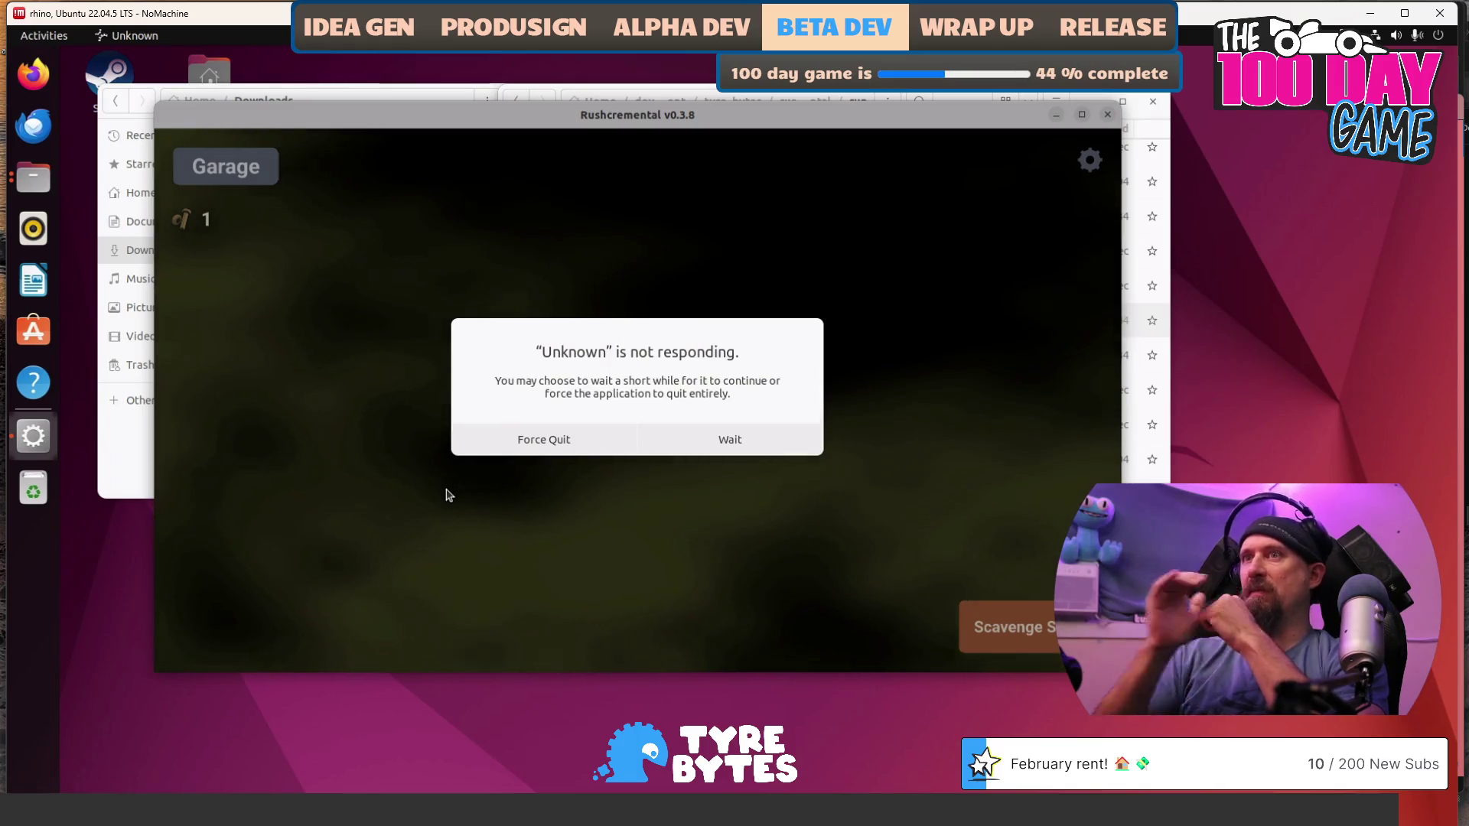
left_click(719, 440)
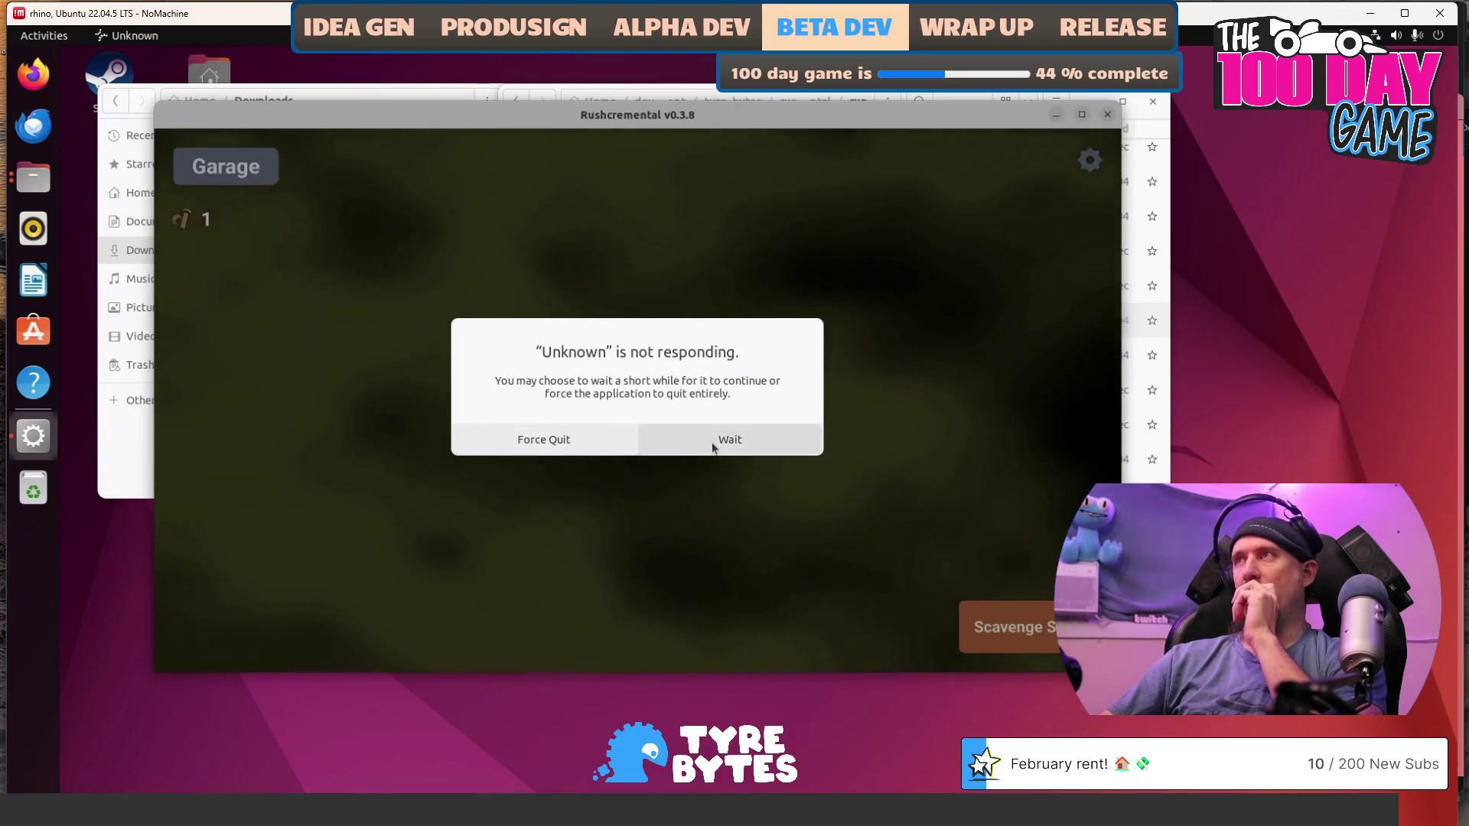
left_click(712, 448)
left_click(741, 451)
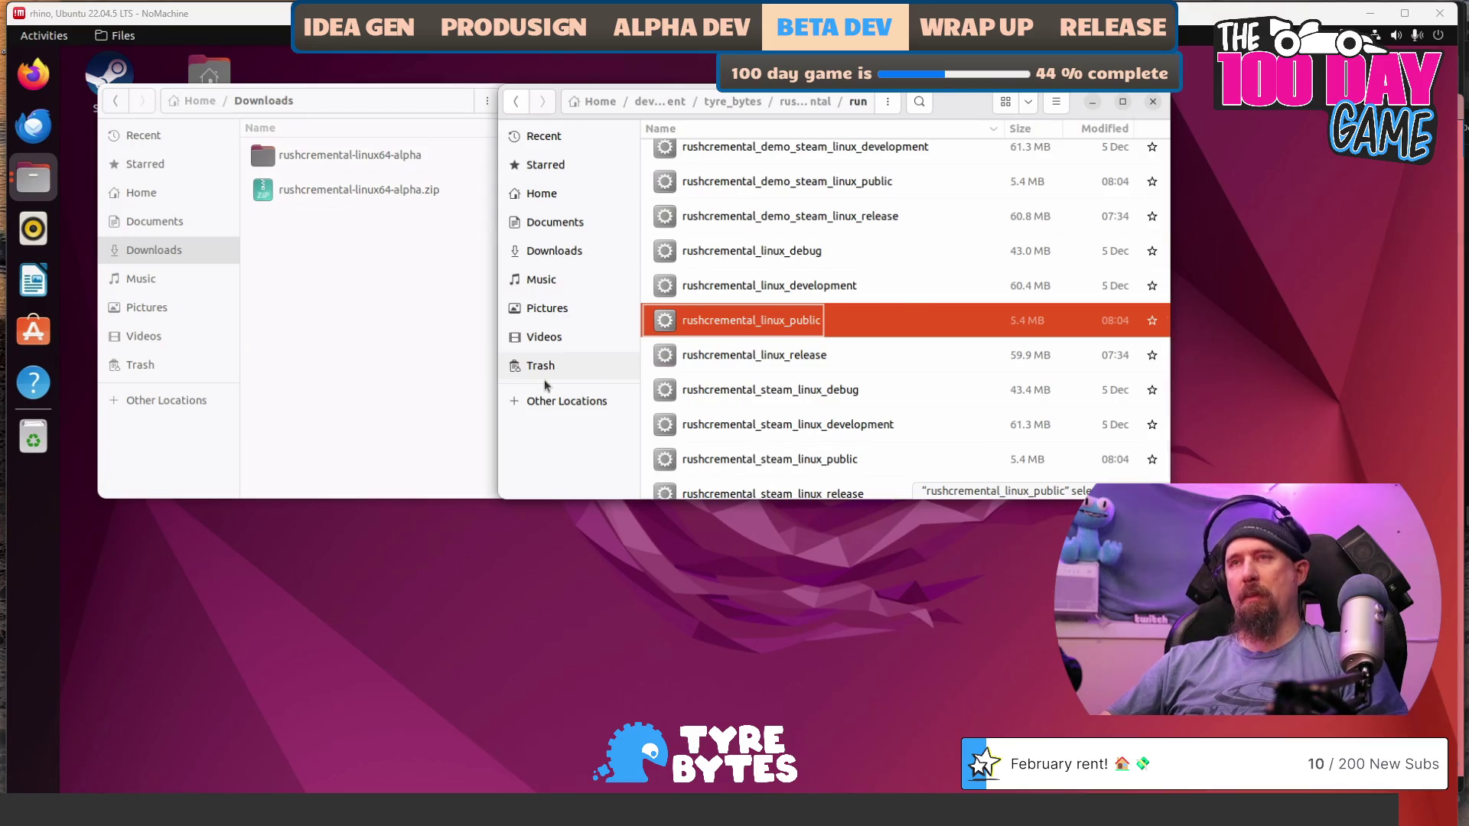
key("alt+Tab")
key("alt+Tab")
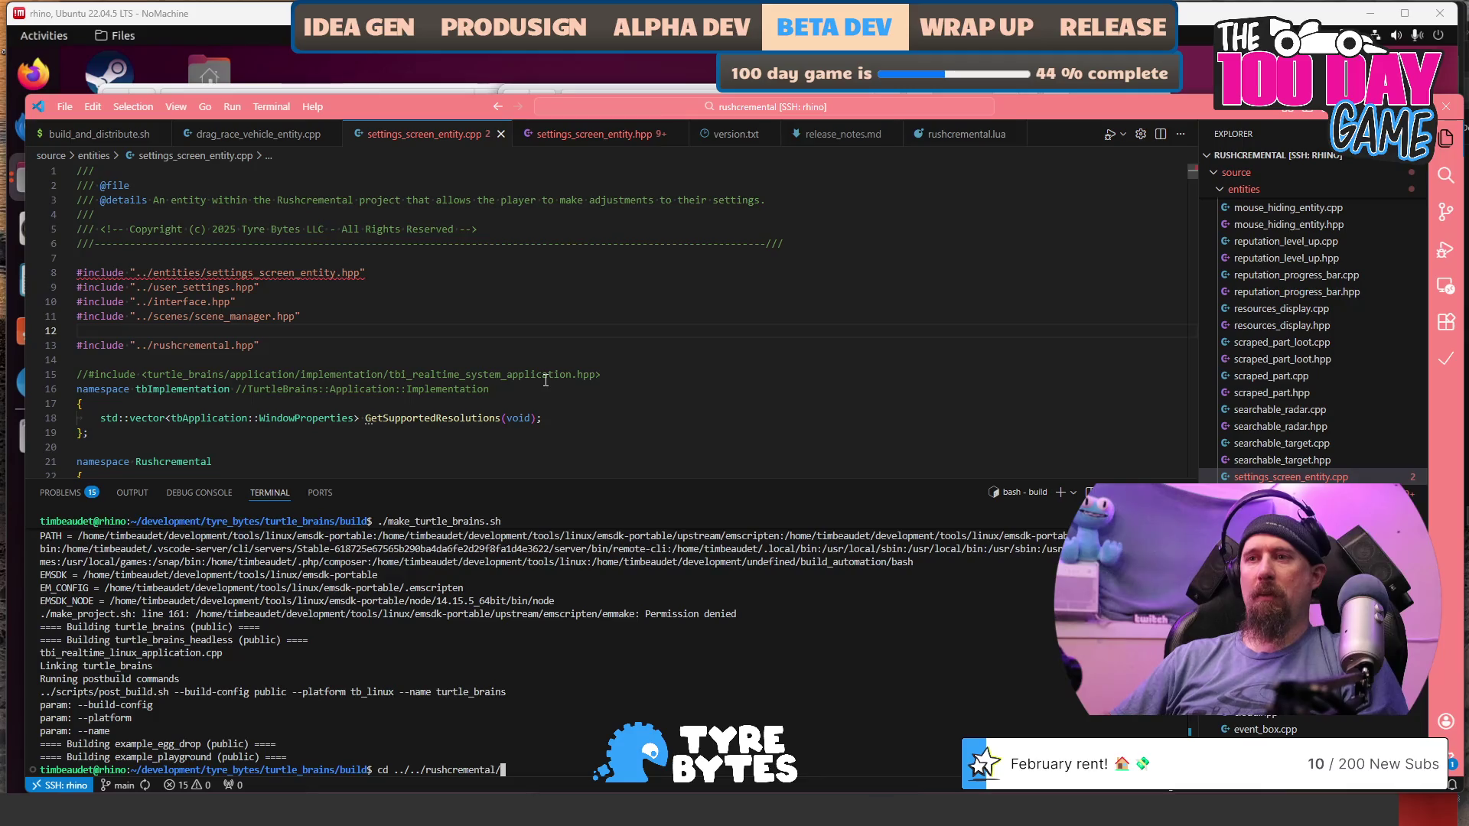
key("alt+Tab")
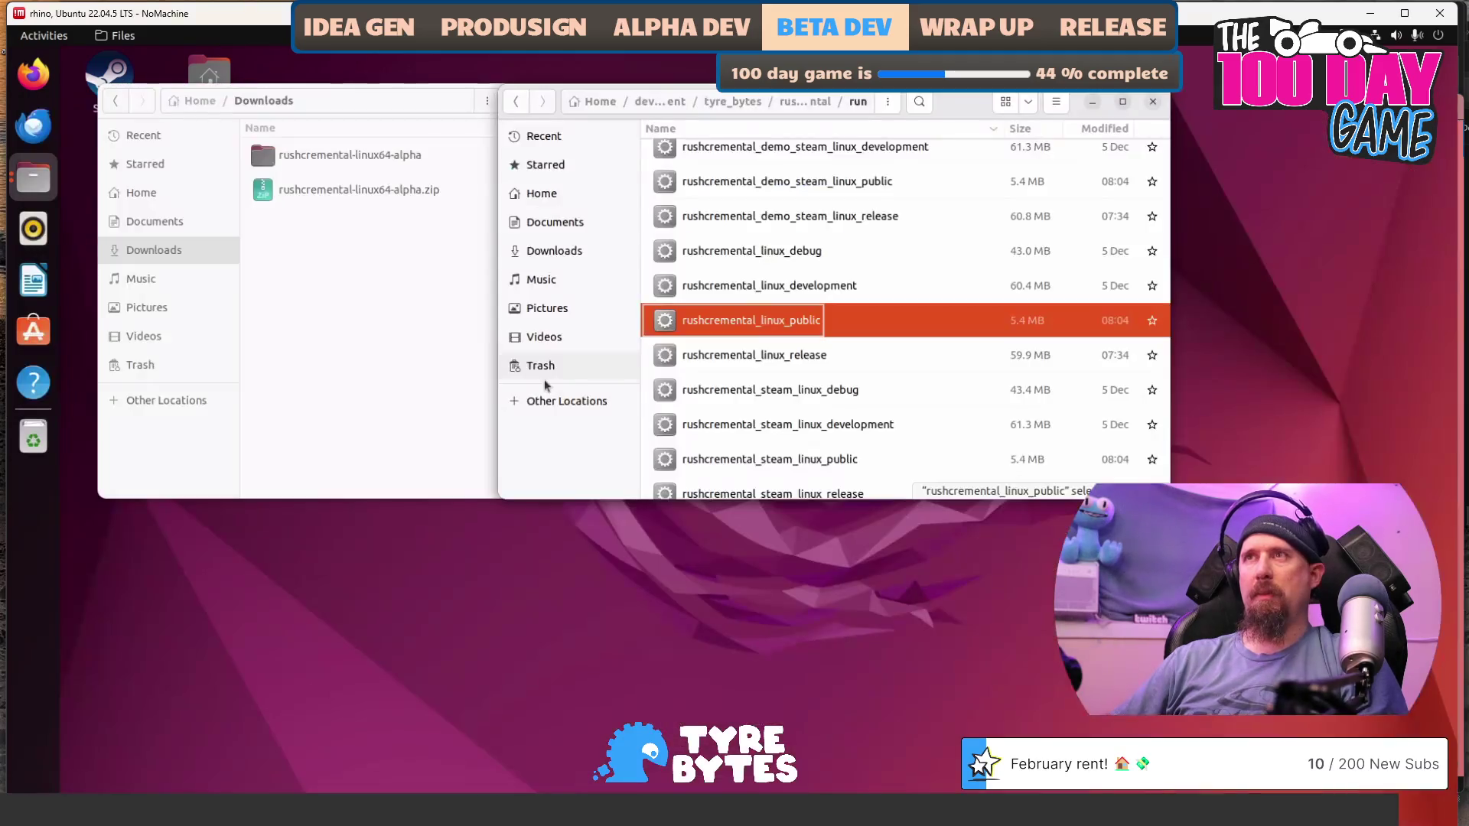
double_click(881, 327)
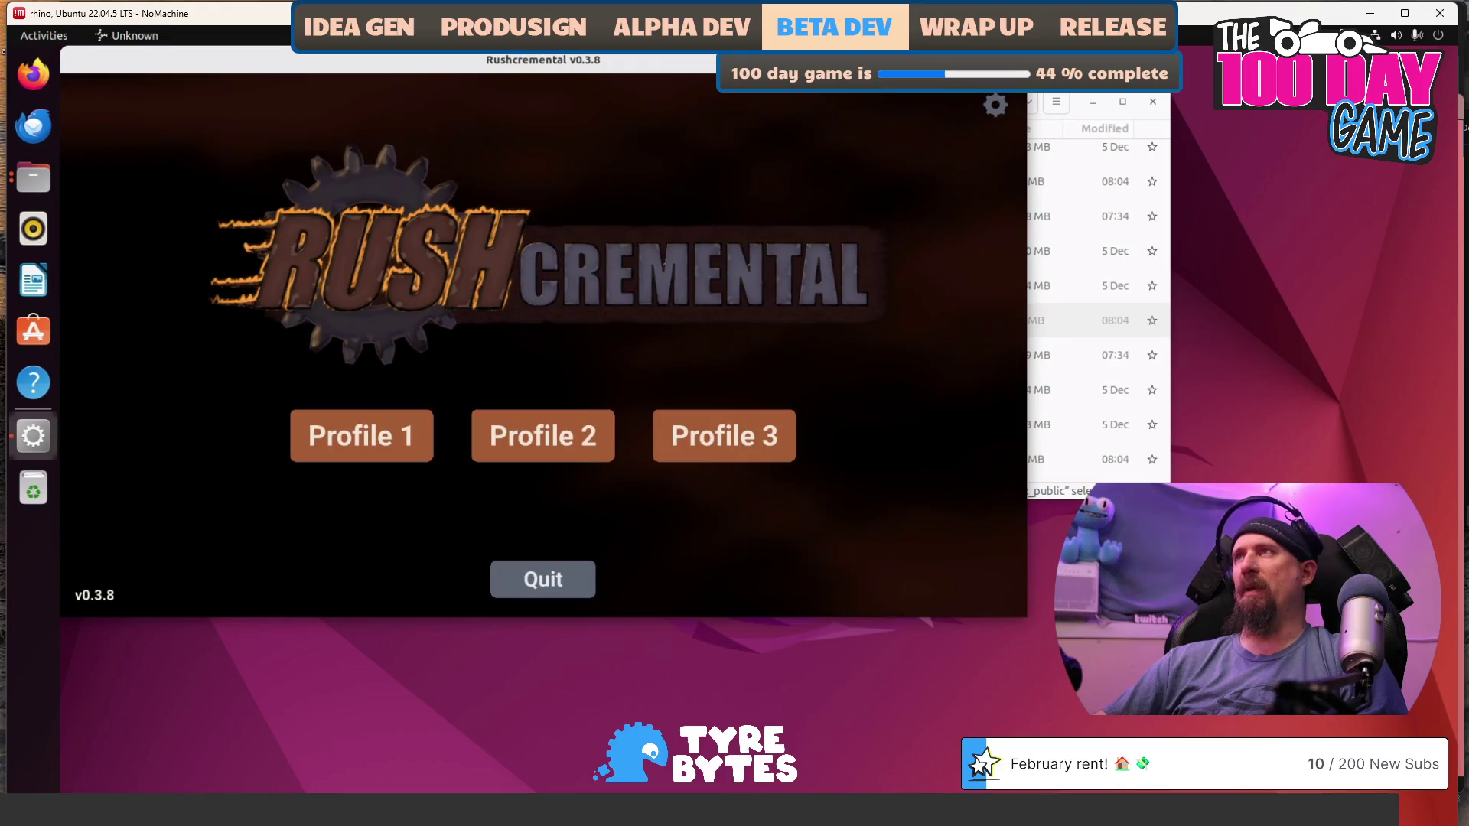
key("Escape")
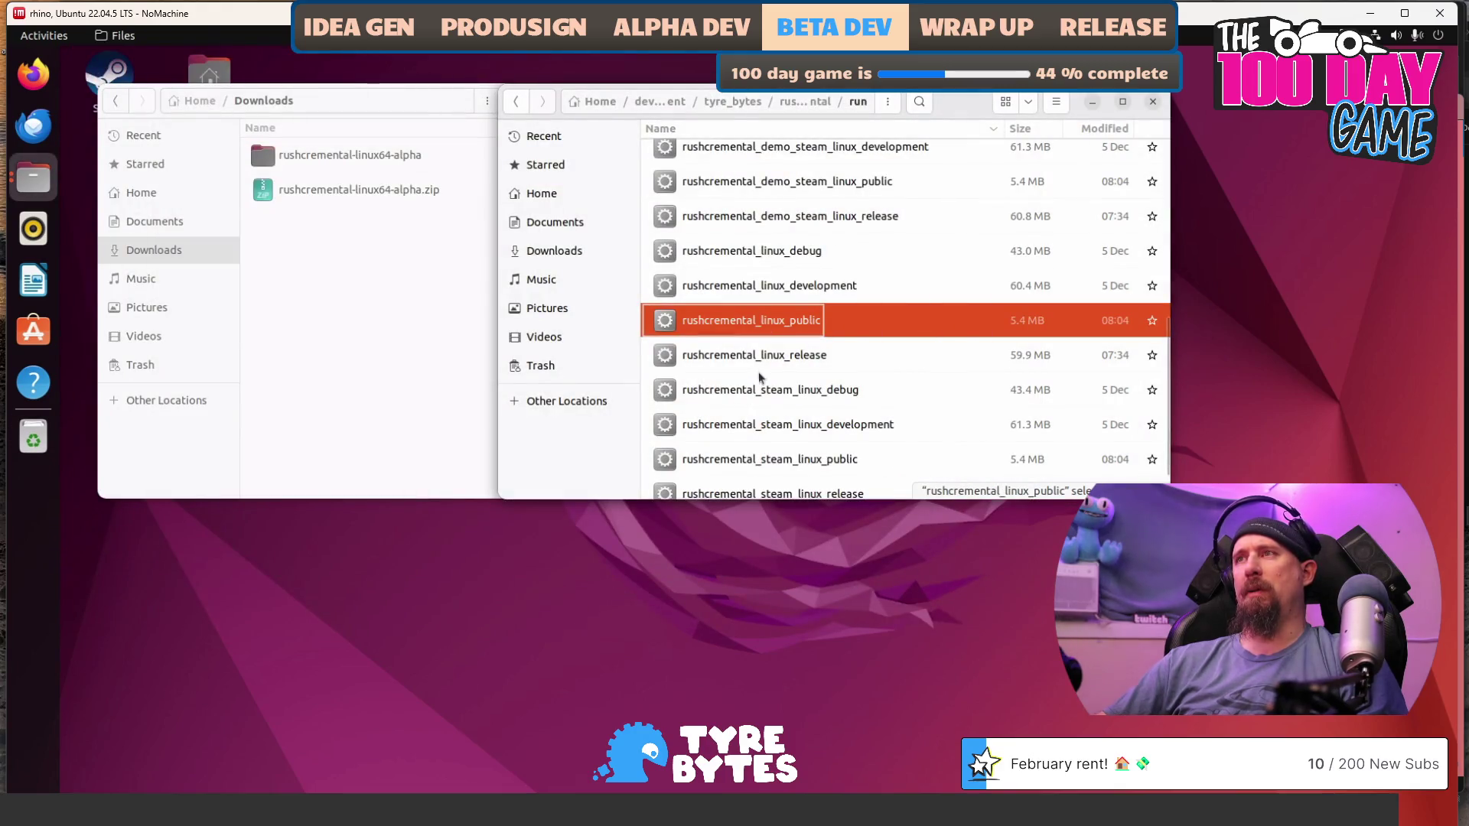
left_click(763, 360)
scroll(764, 409, "down", 1)
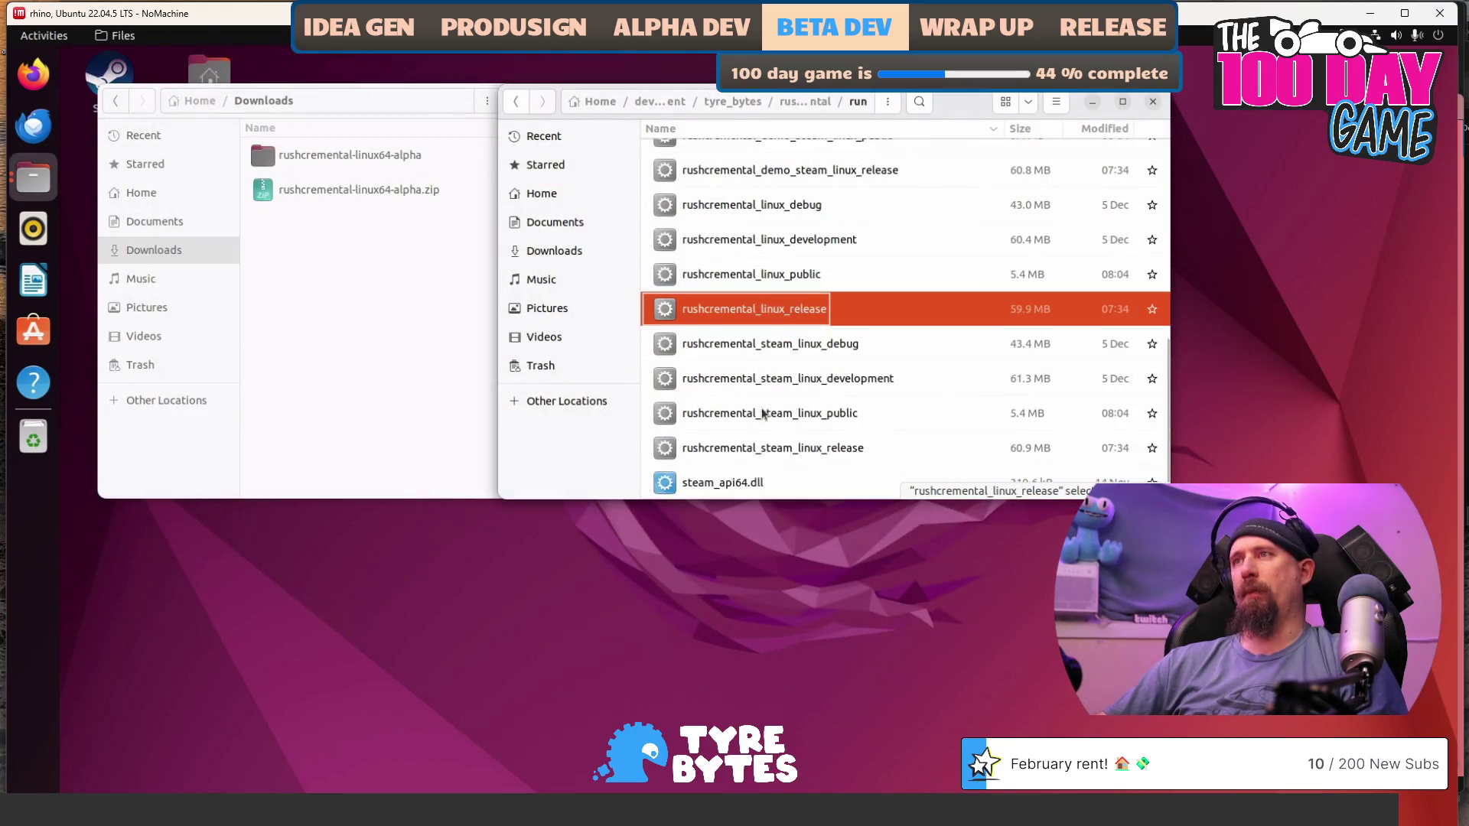
scroll(774, 425, "up", 1)
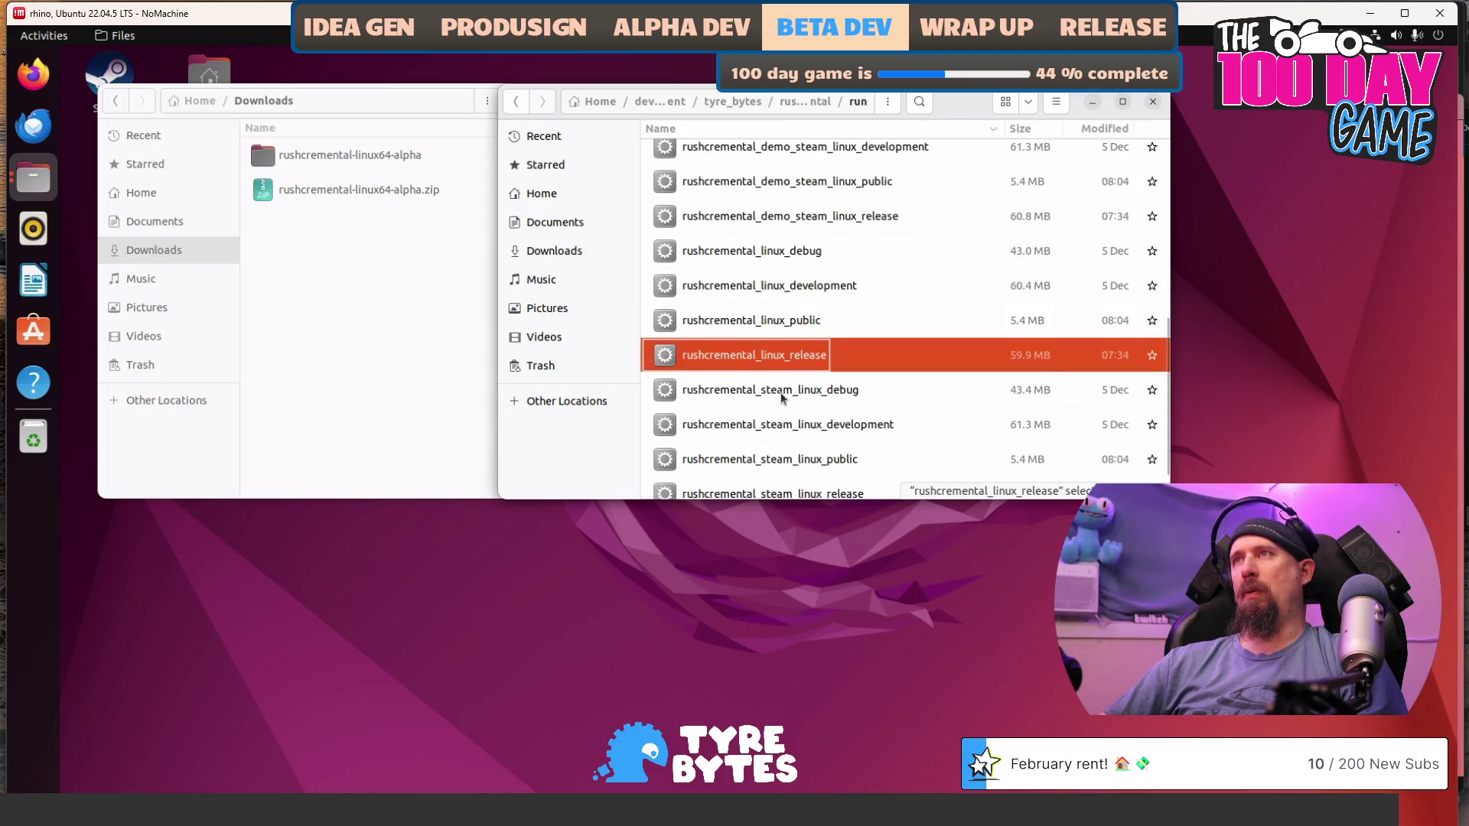
scroll(782, 395, "up", 4)
left_click(799, 264)
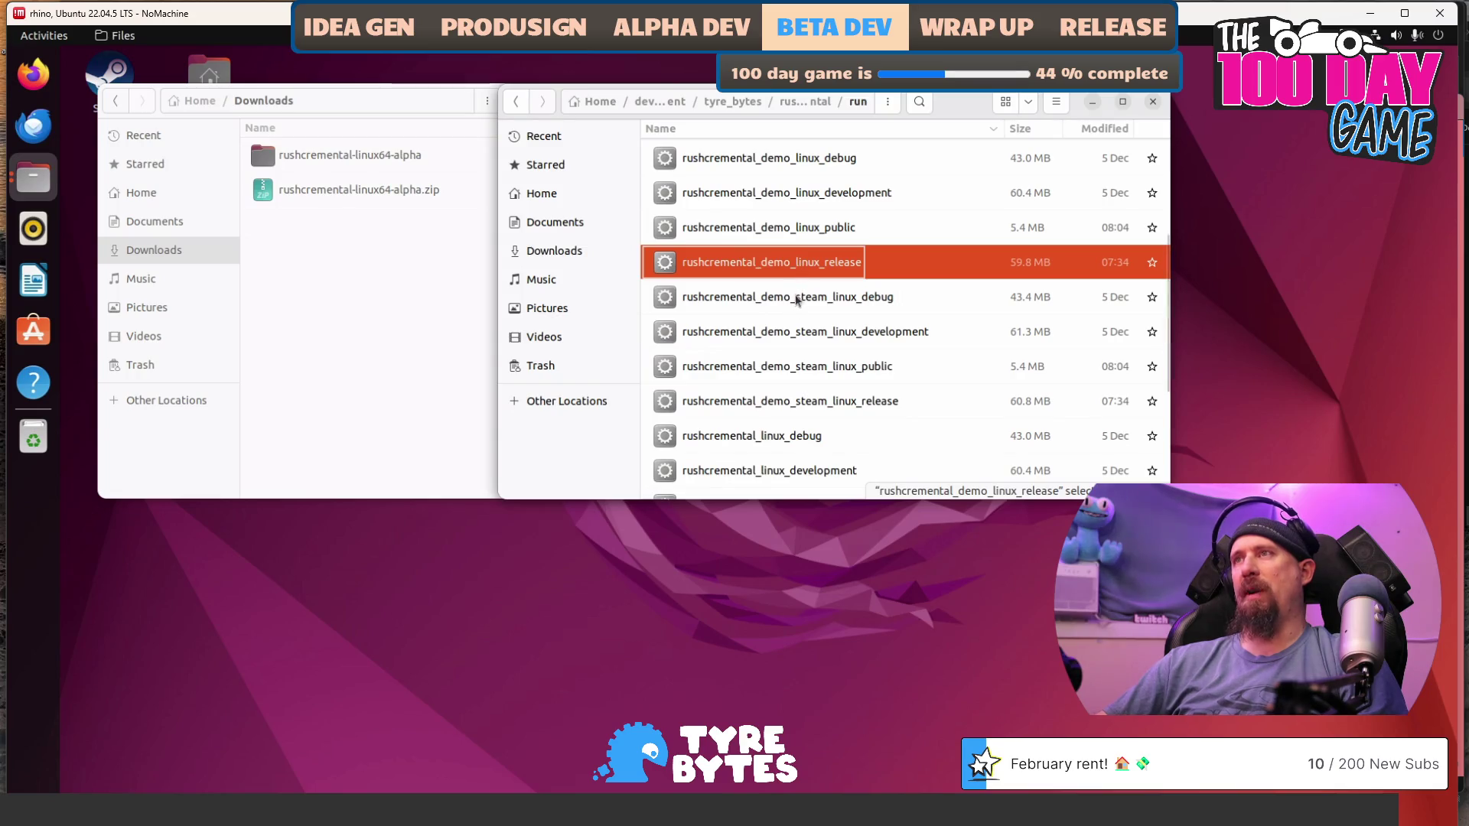
double_click(805, 241)
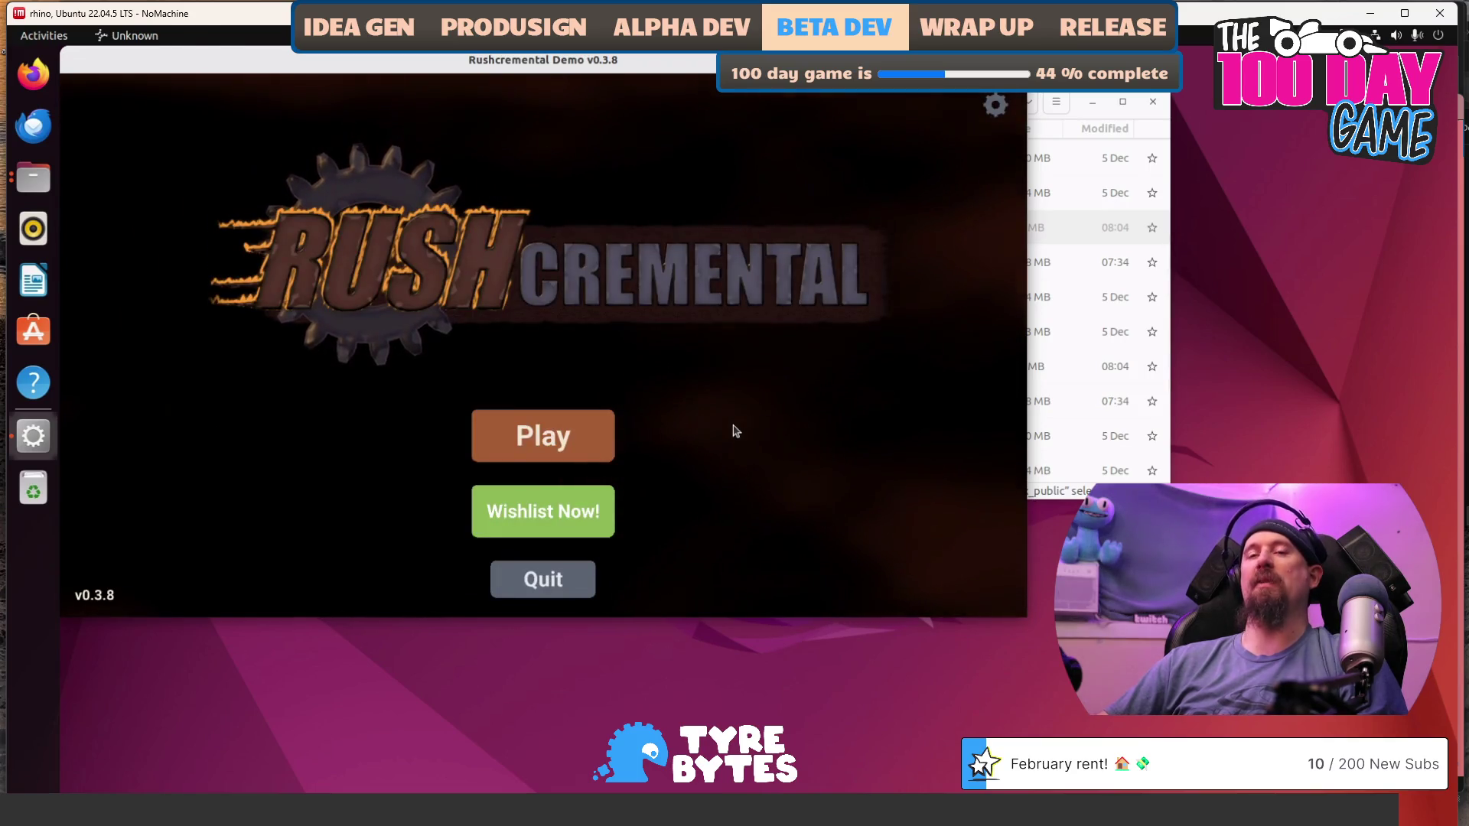
Start the Rushcremental demo, keep it running past the not-responding prompts, and relaunch rushcremental_demo_linux_public
left_click(569, 457)
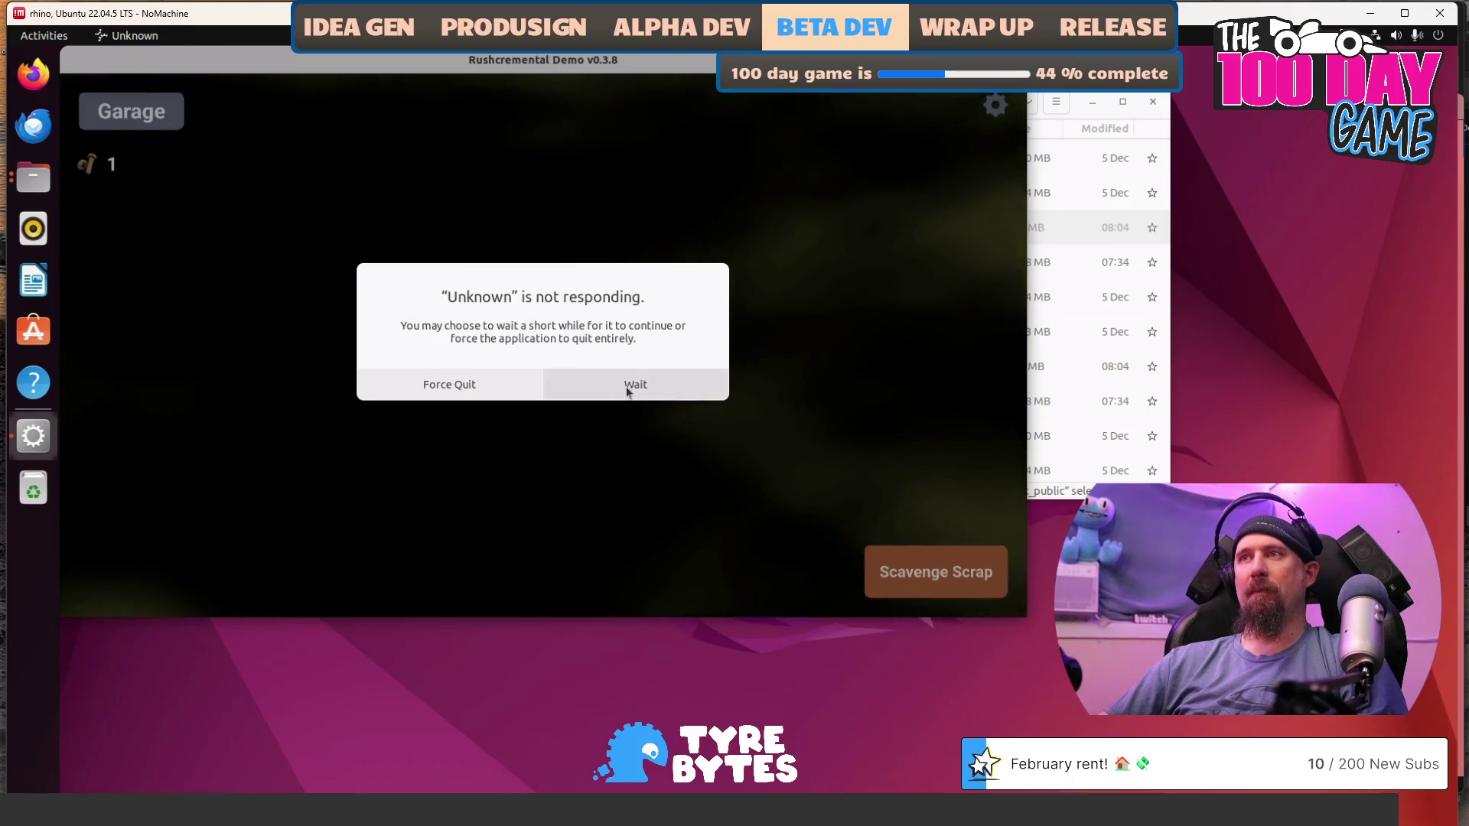
left_click(627, 392)
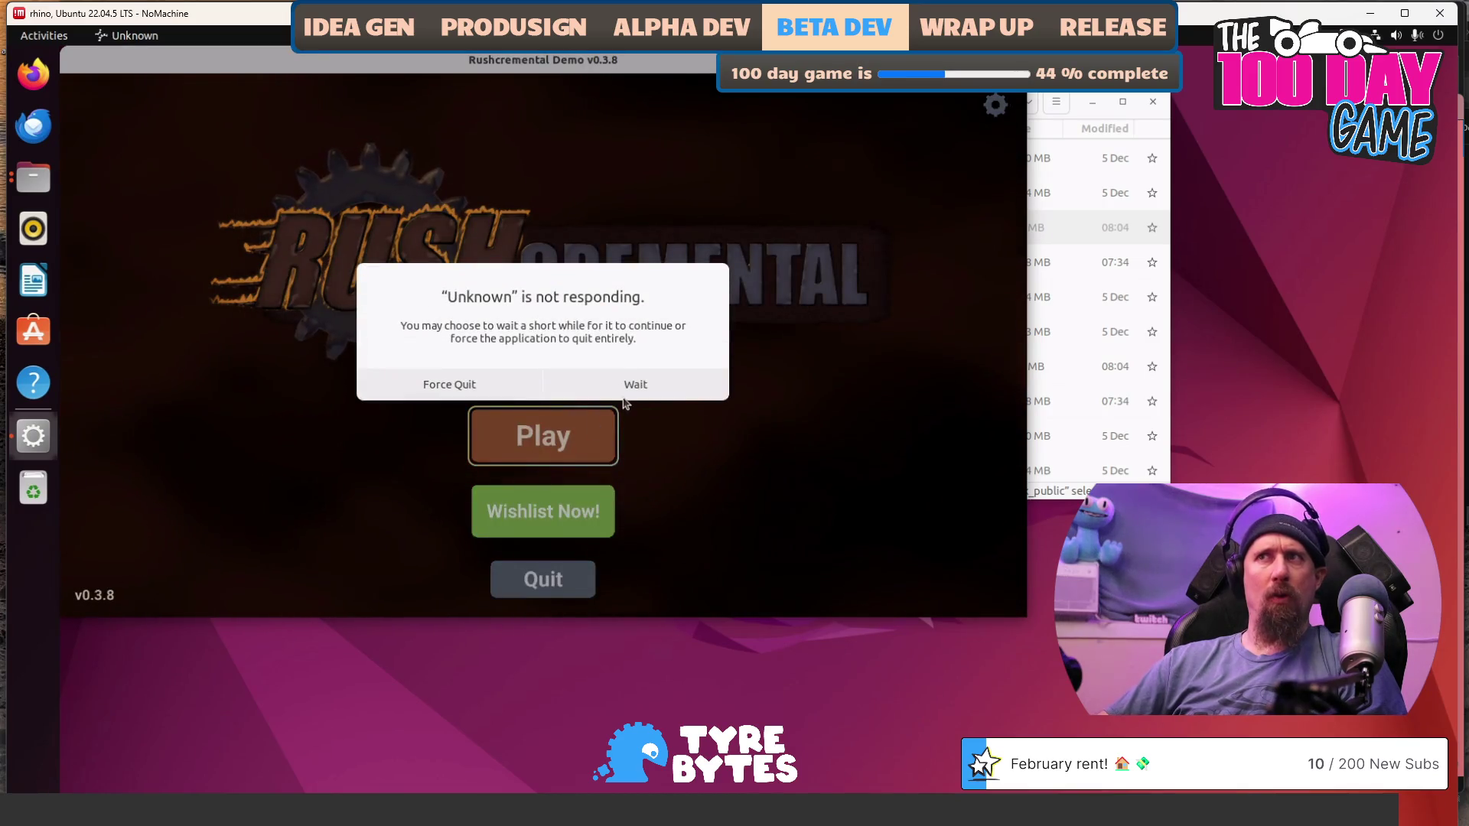
left_click(624, 397)
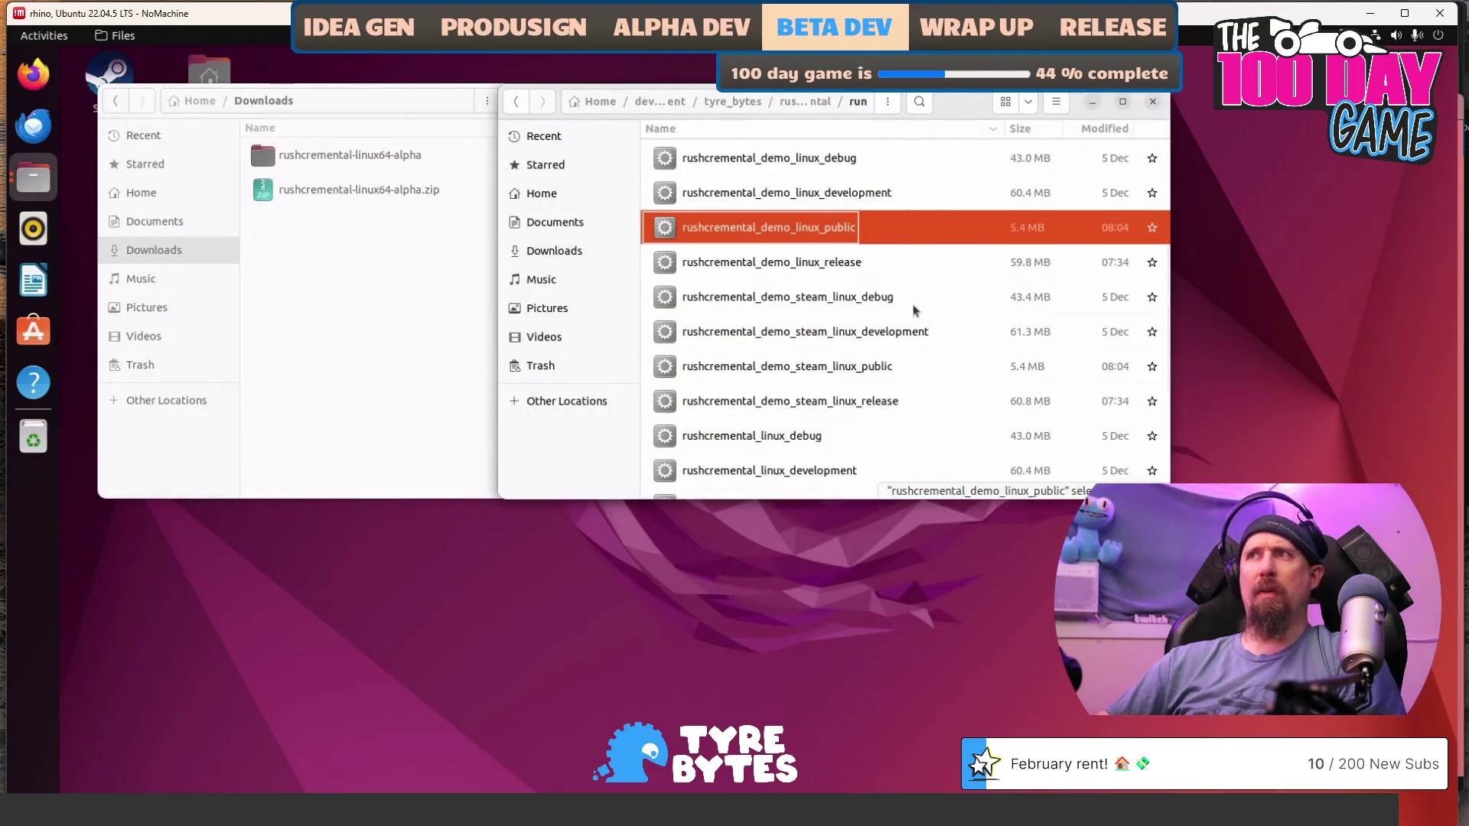
left_click(914, 332)
double_click(809, 227)
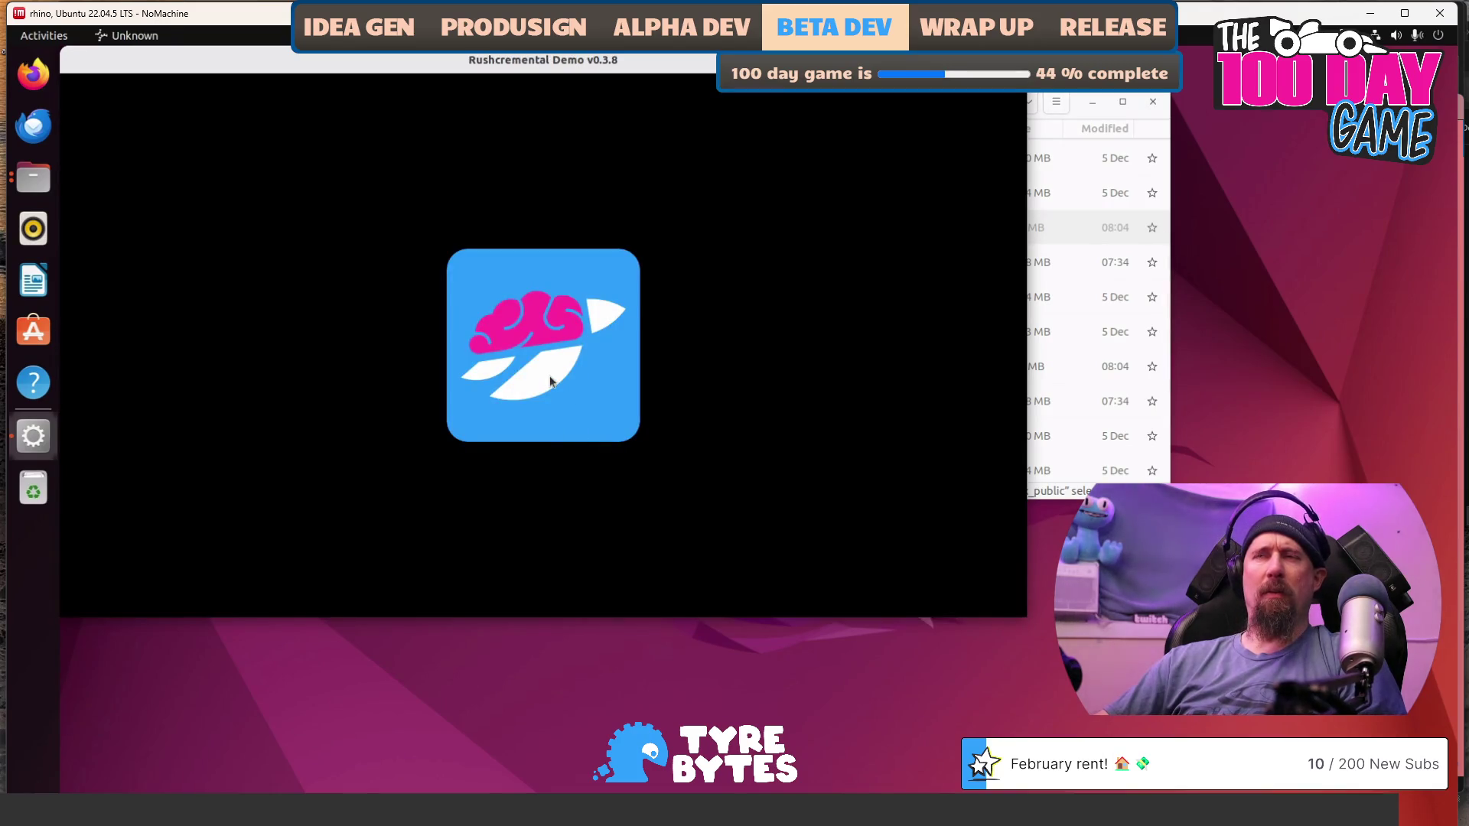
Play into the Garage, buy the Better Searching upgrade, then force quit the unresponsive game
left_click(537, 433)
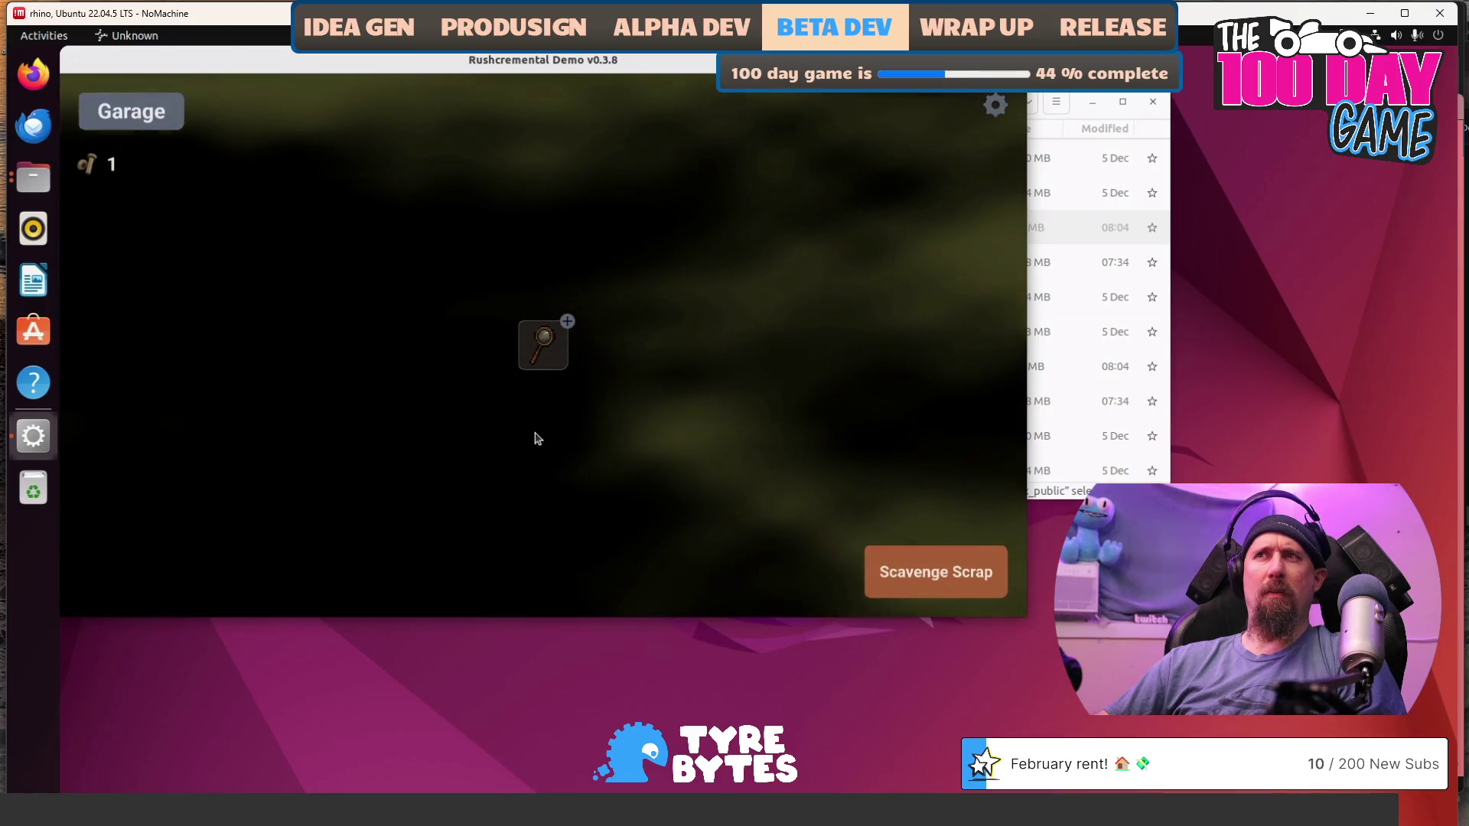
left_click(543, 345)
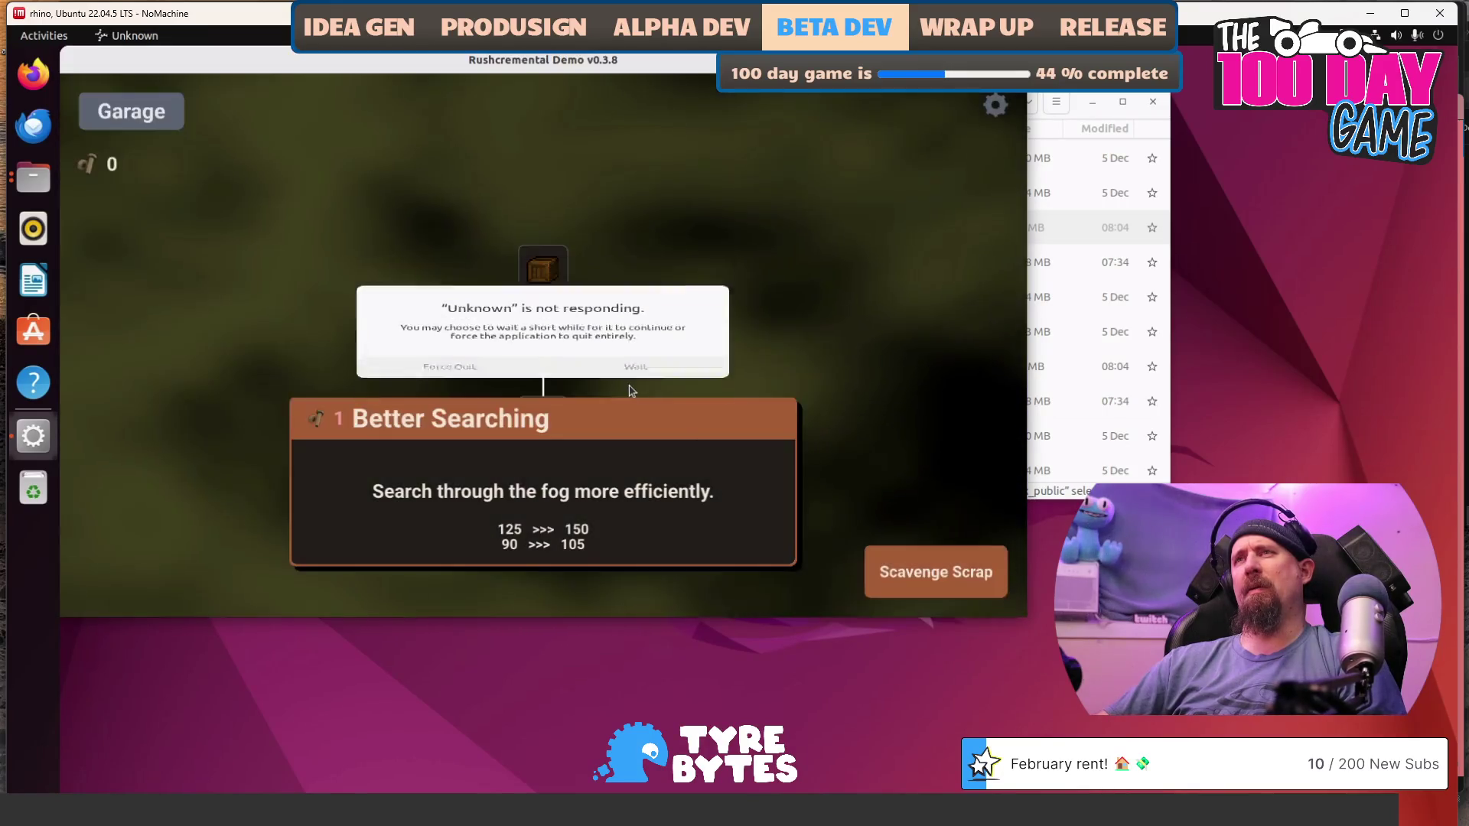
left_click(631, 385)
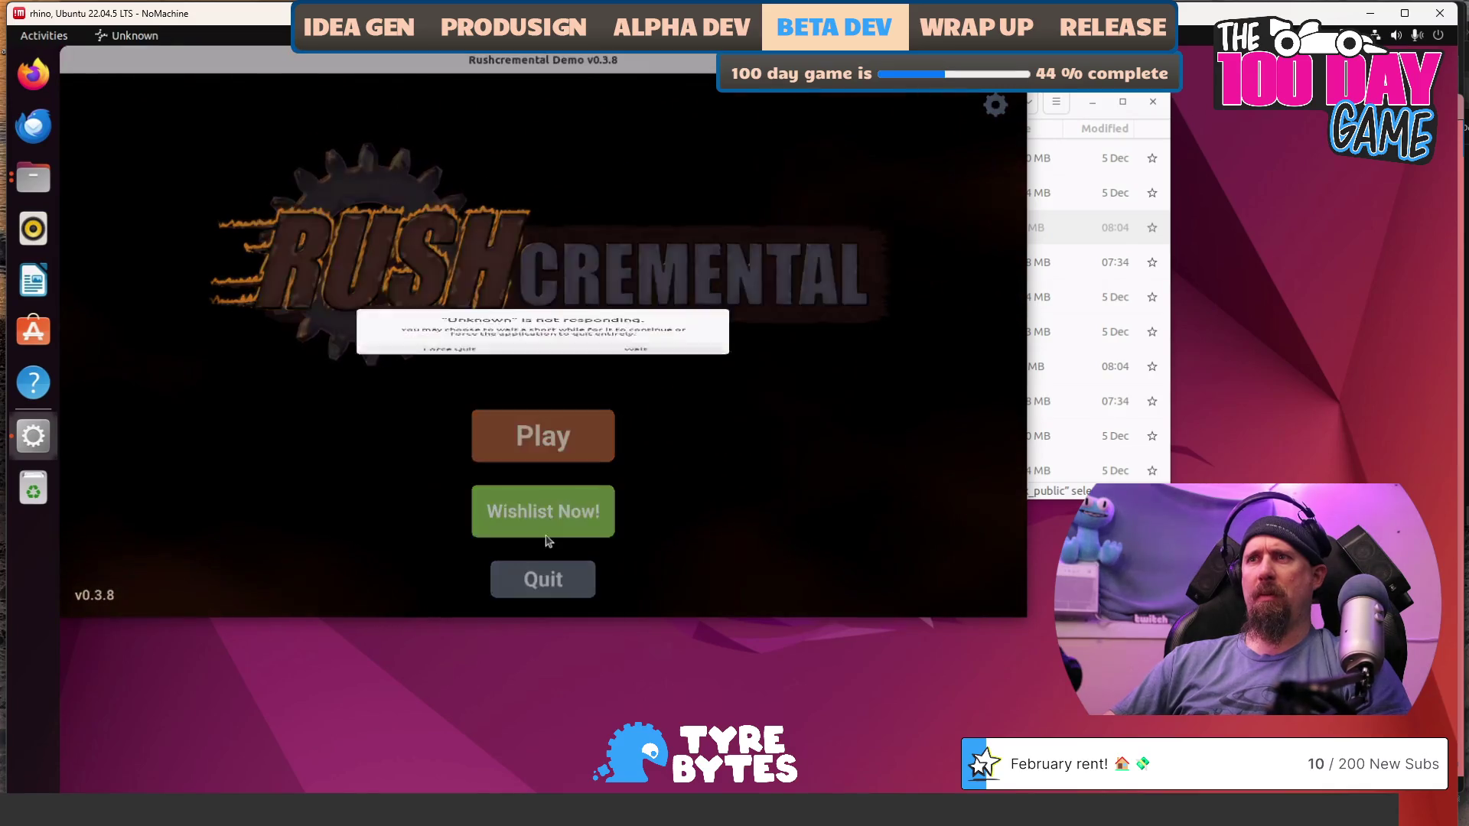
left_click(427, 386)
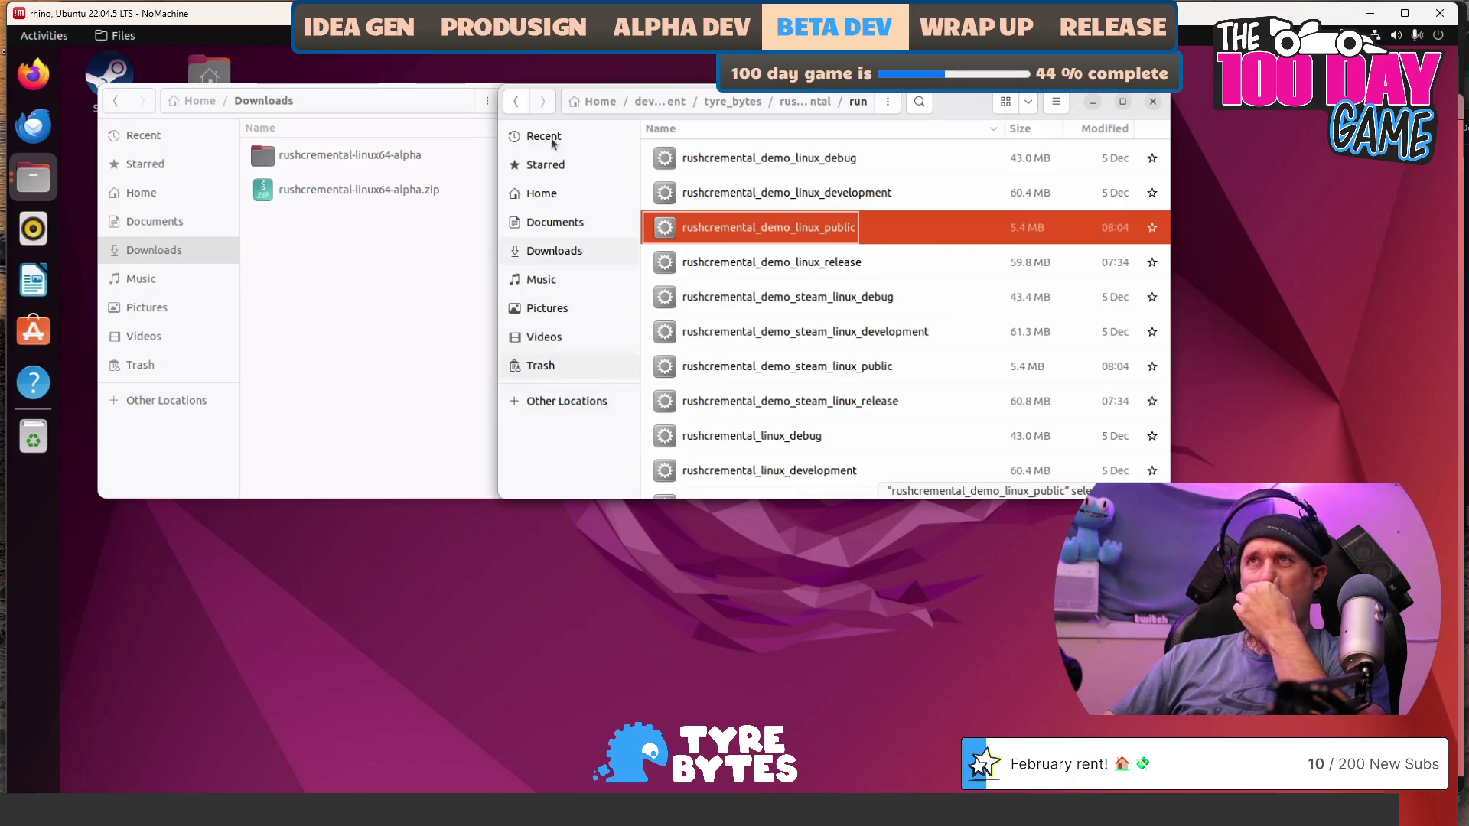
In the VS Code terminal, move into the rushcremental build folder and run git st
key("alt+Tab")
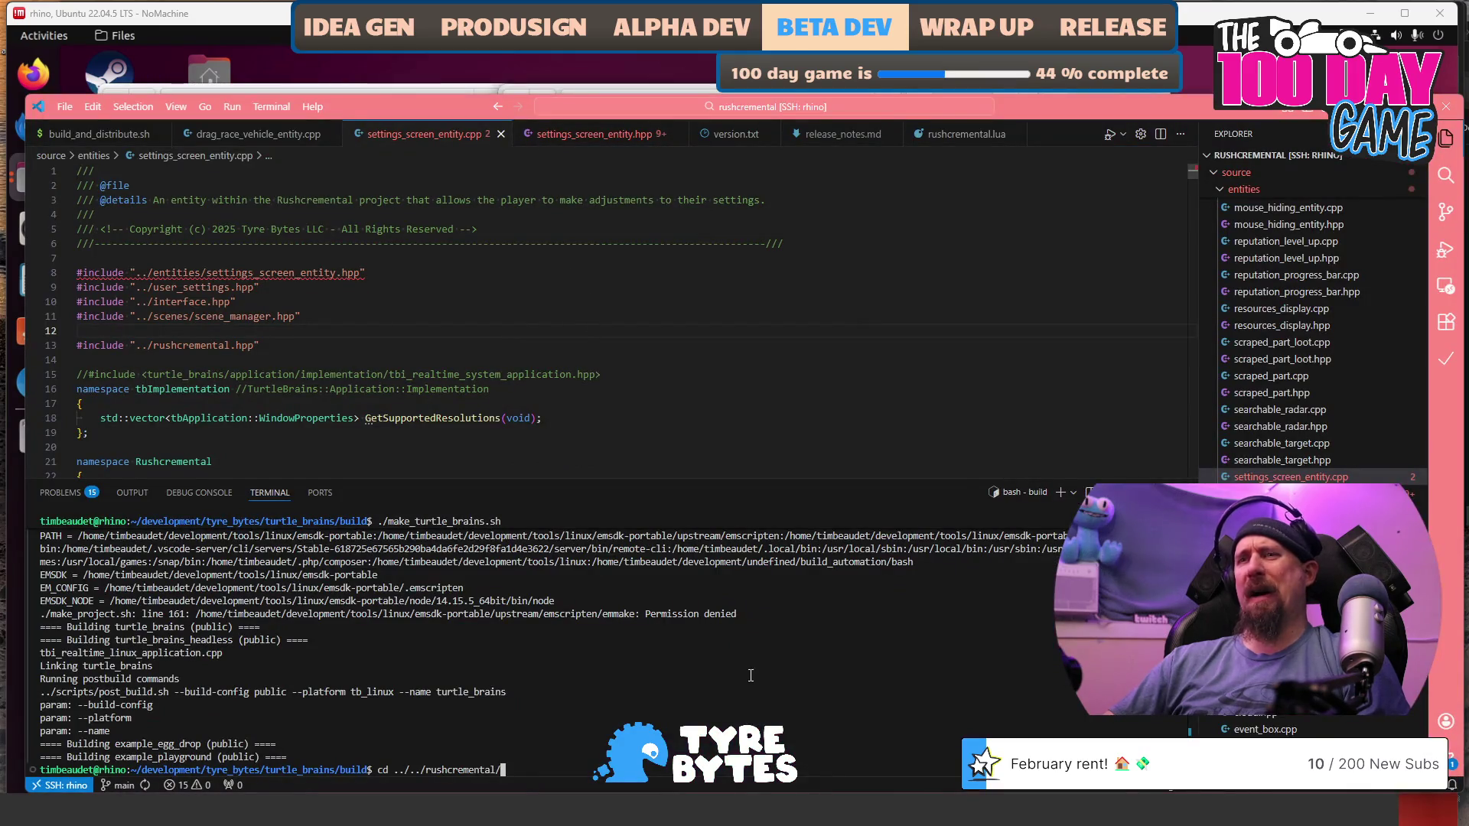
type("build/")
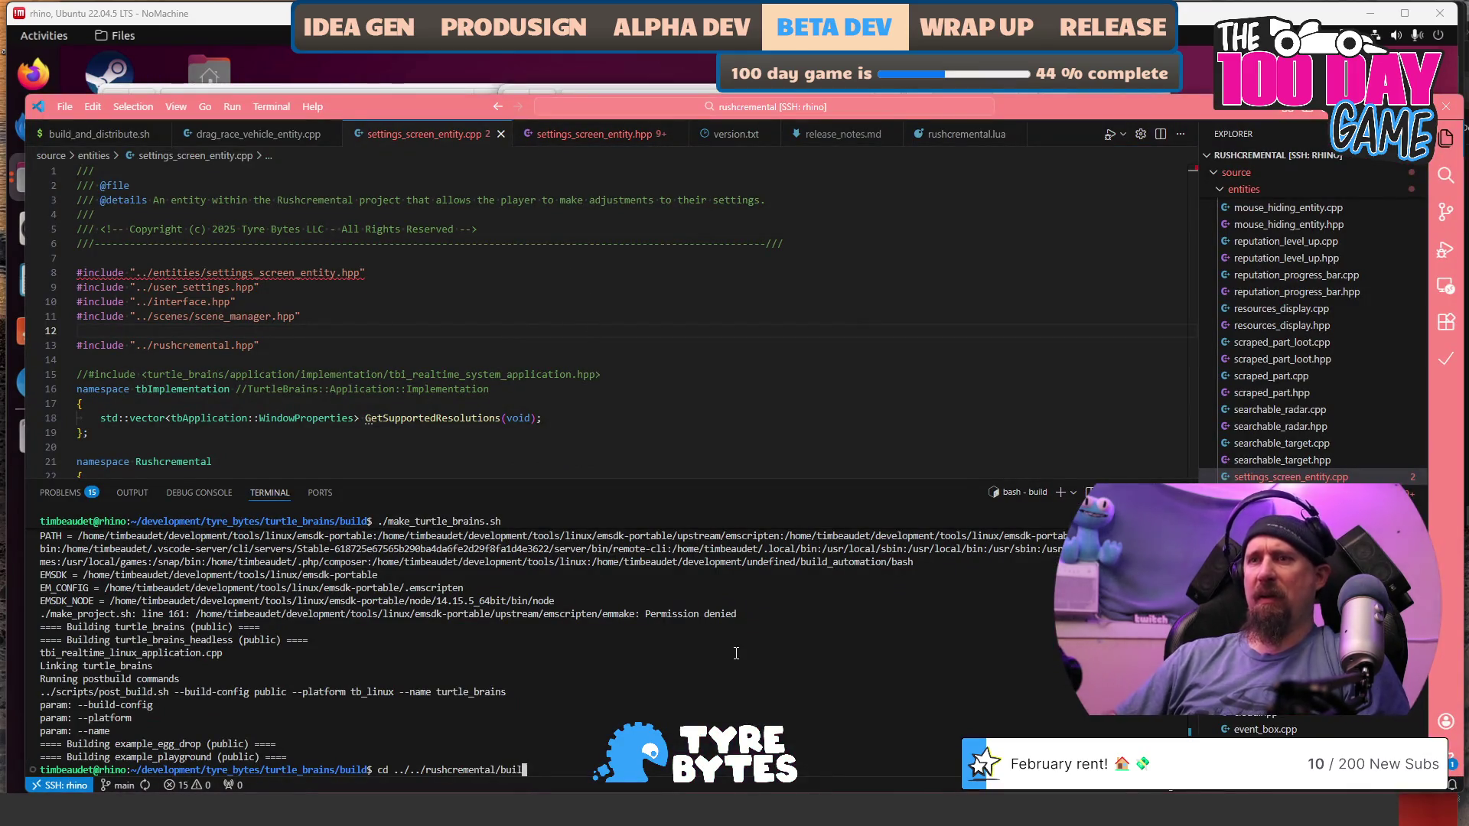
key("Return")
type("git st")
key("Return")
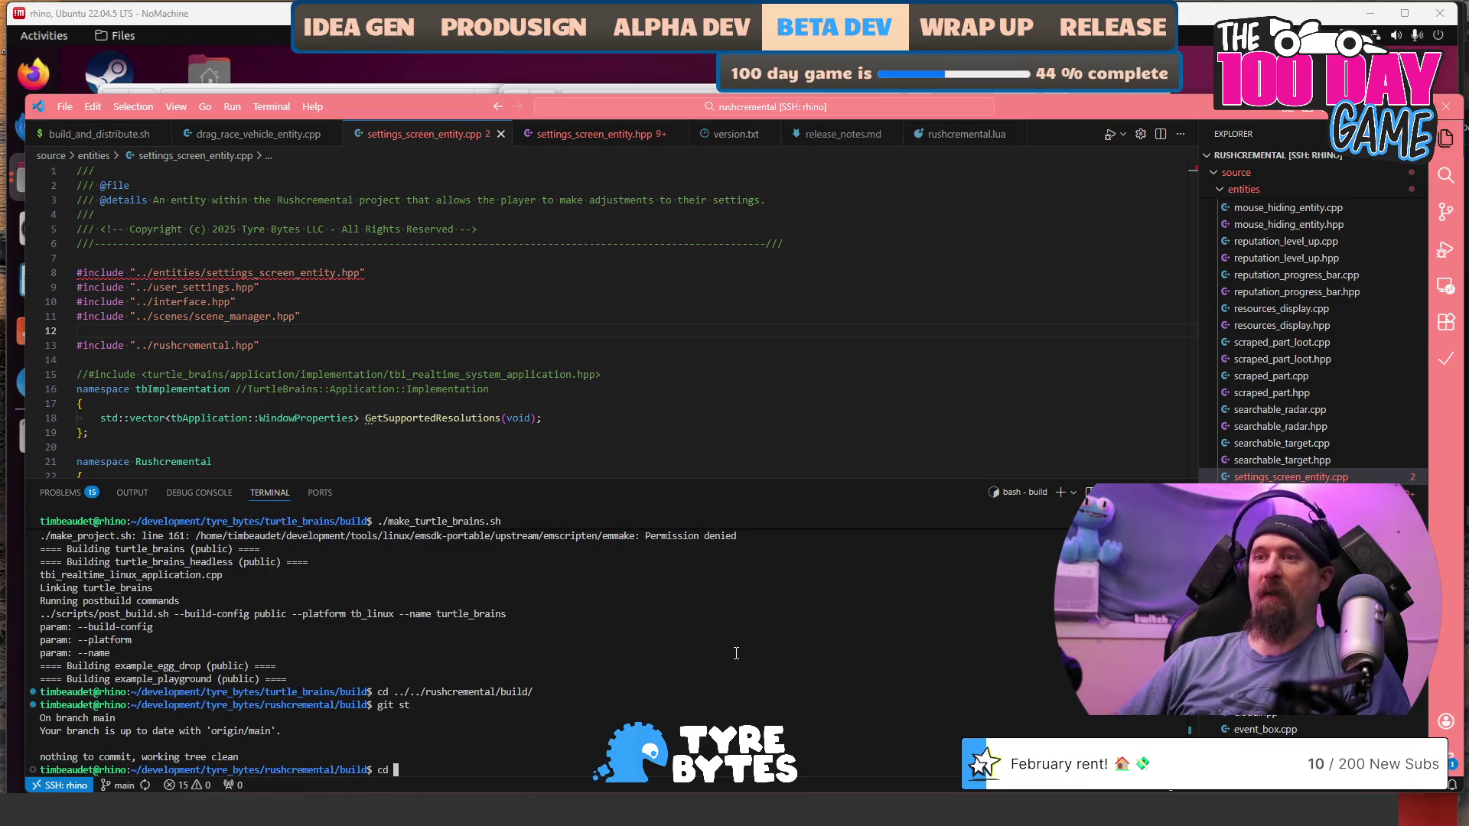
Run ./make_project.sh --linux --release to start the Linux release build
key("BackSpace")
key("BackSpace")
key("BackSpace")
type("./mak")
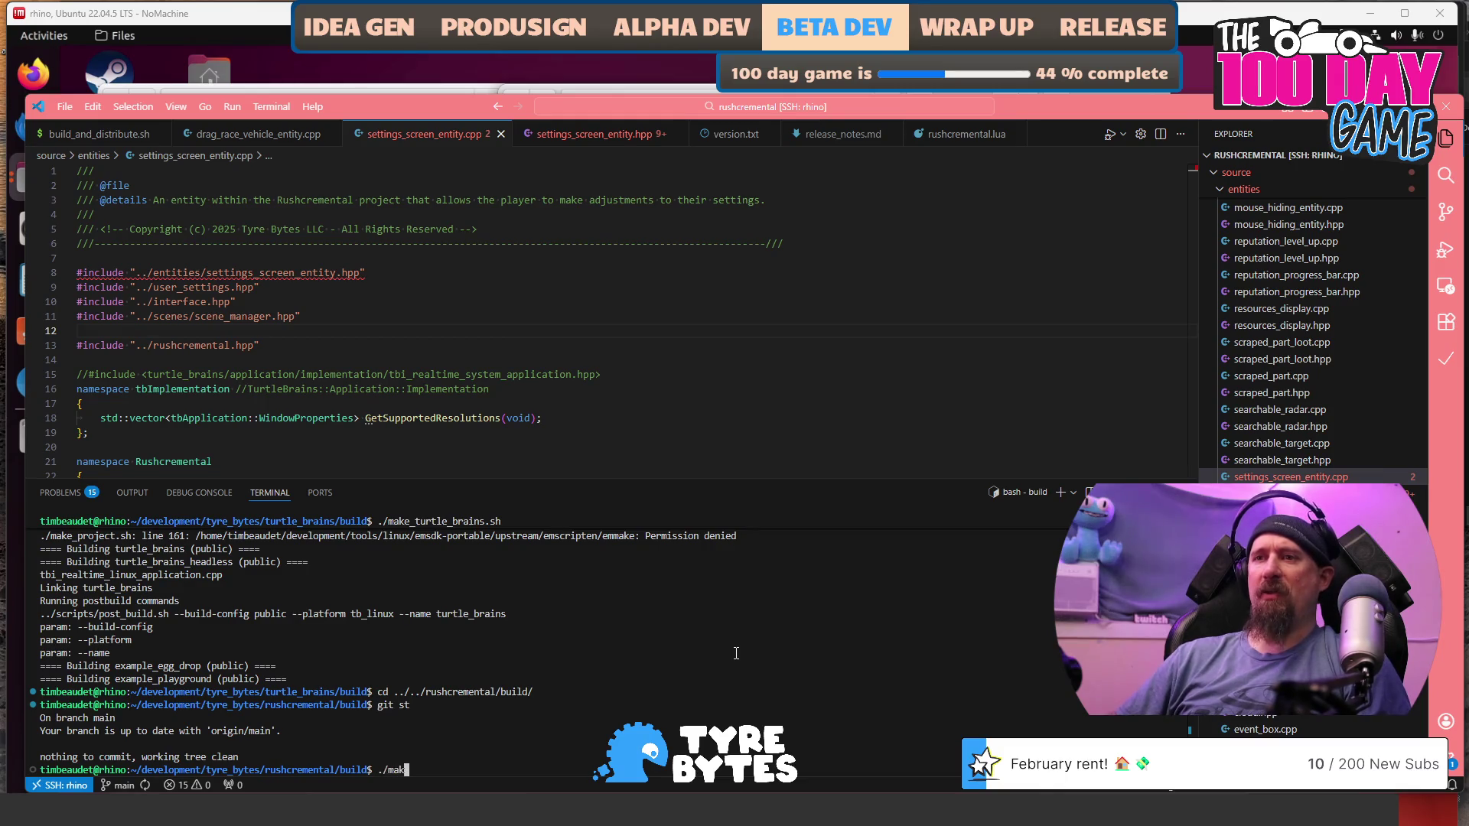
key("Tab")
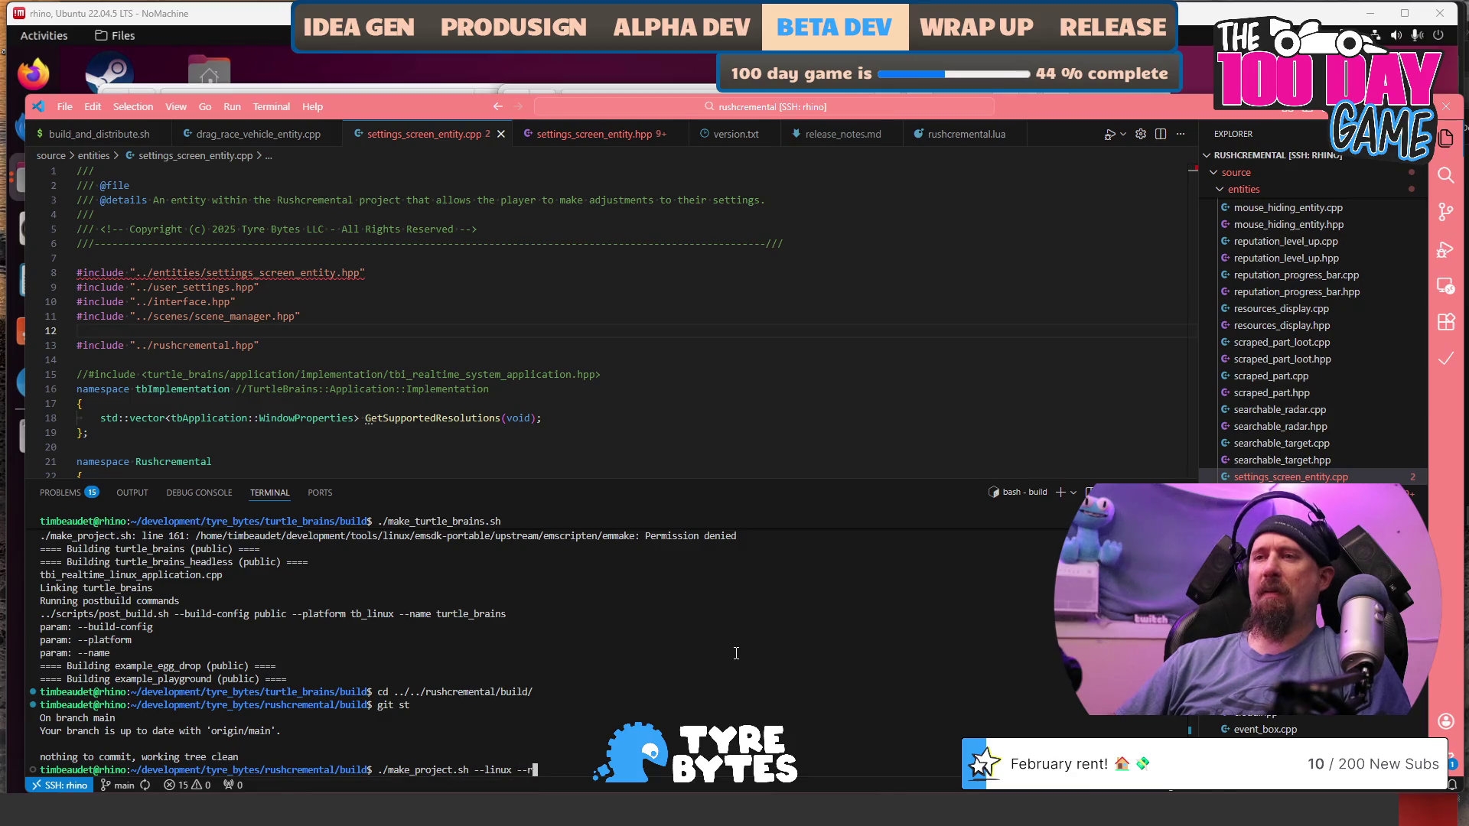
key("Return")
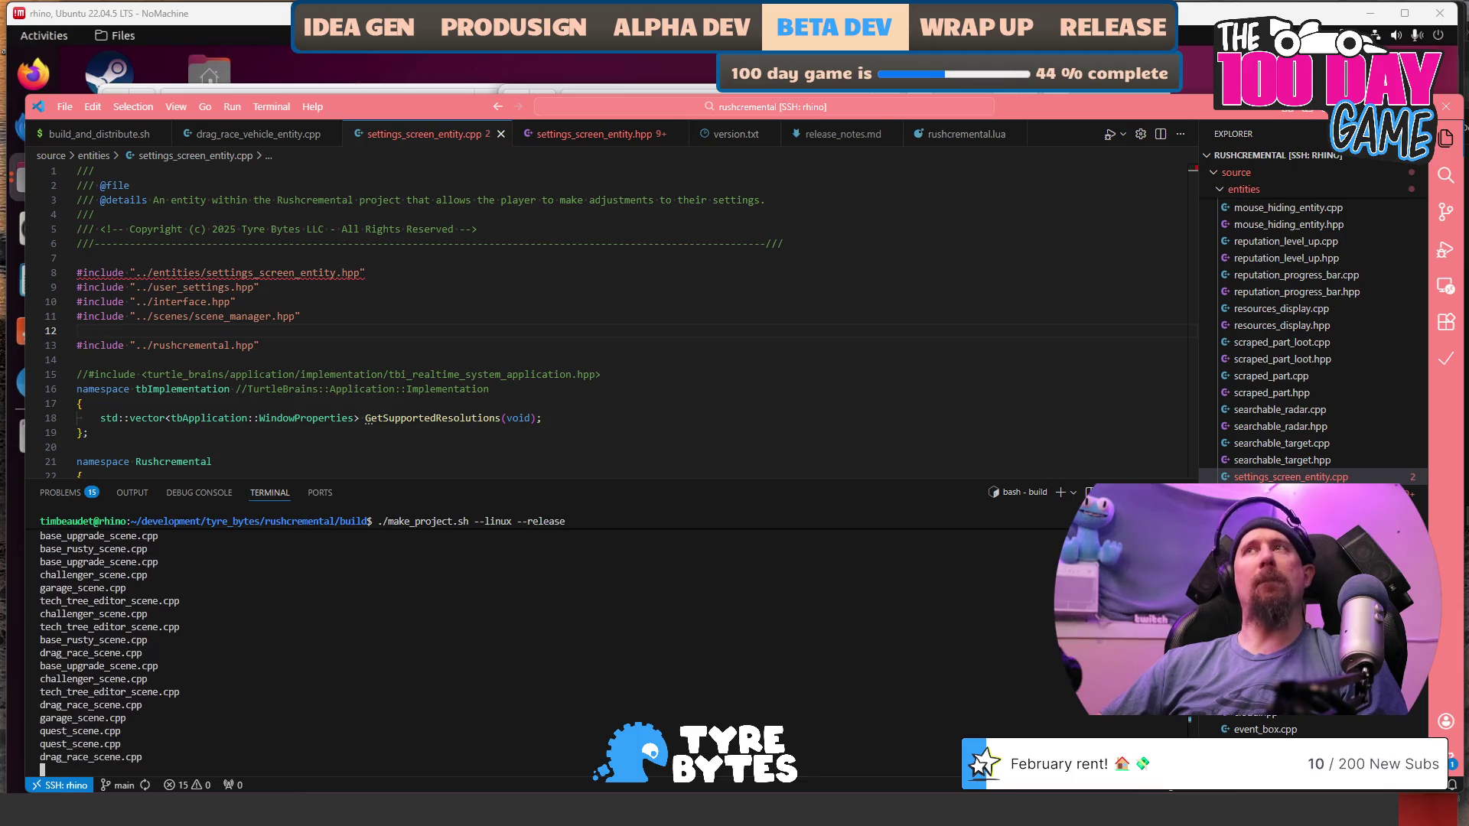
key("alt+Tab")
key("alt+Tab")
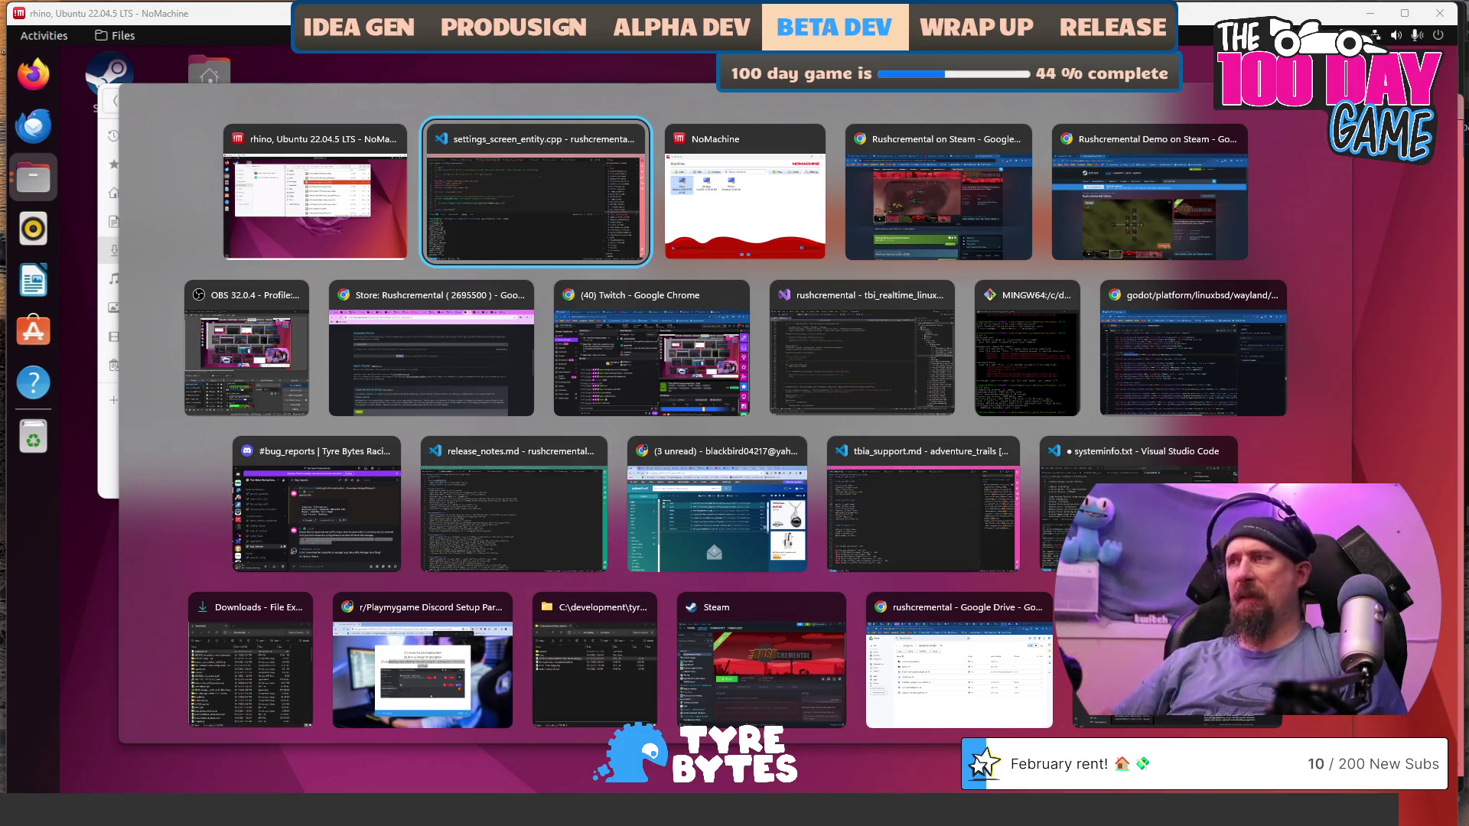
On the host desktop, open File Explorer at C:\development\tyre_bytes\tbia
key("Escape")
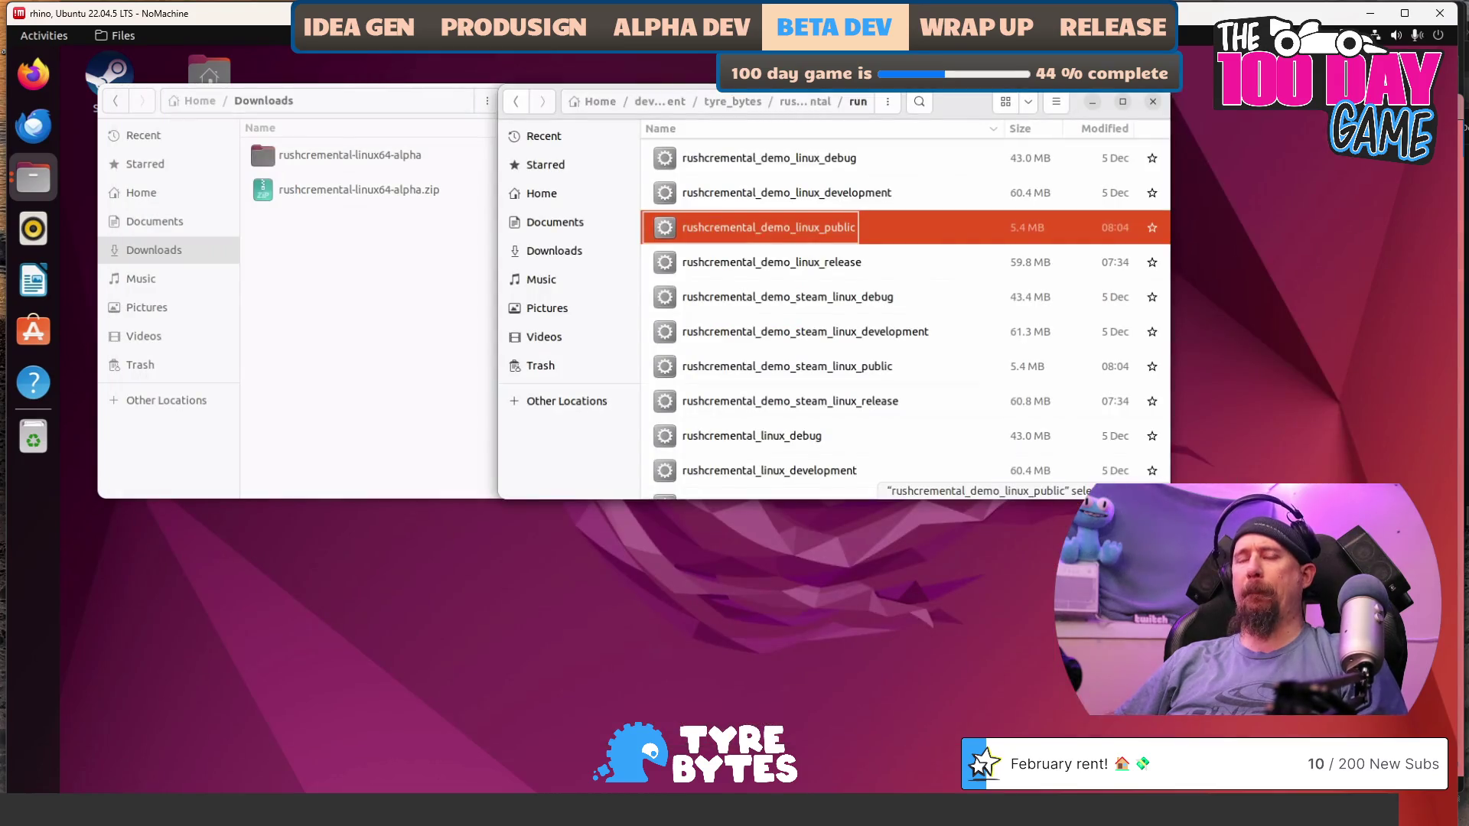
key("alt+Tab")
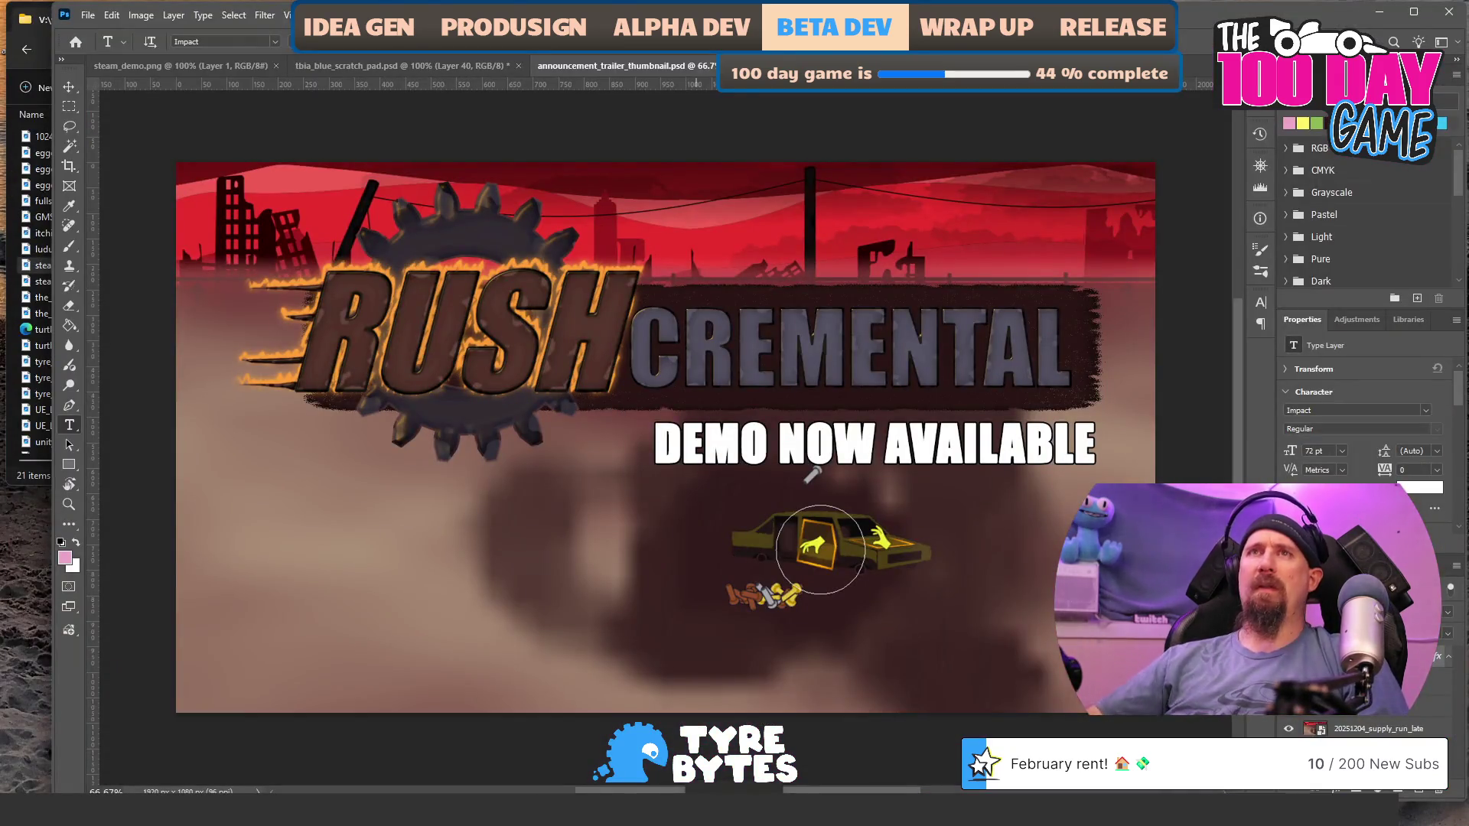
key("super+e")
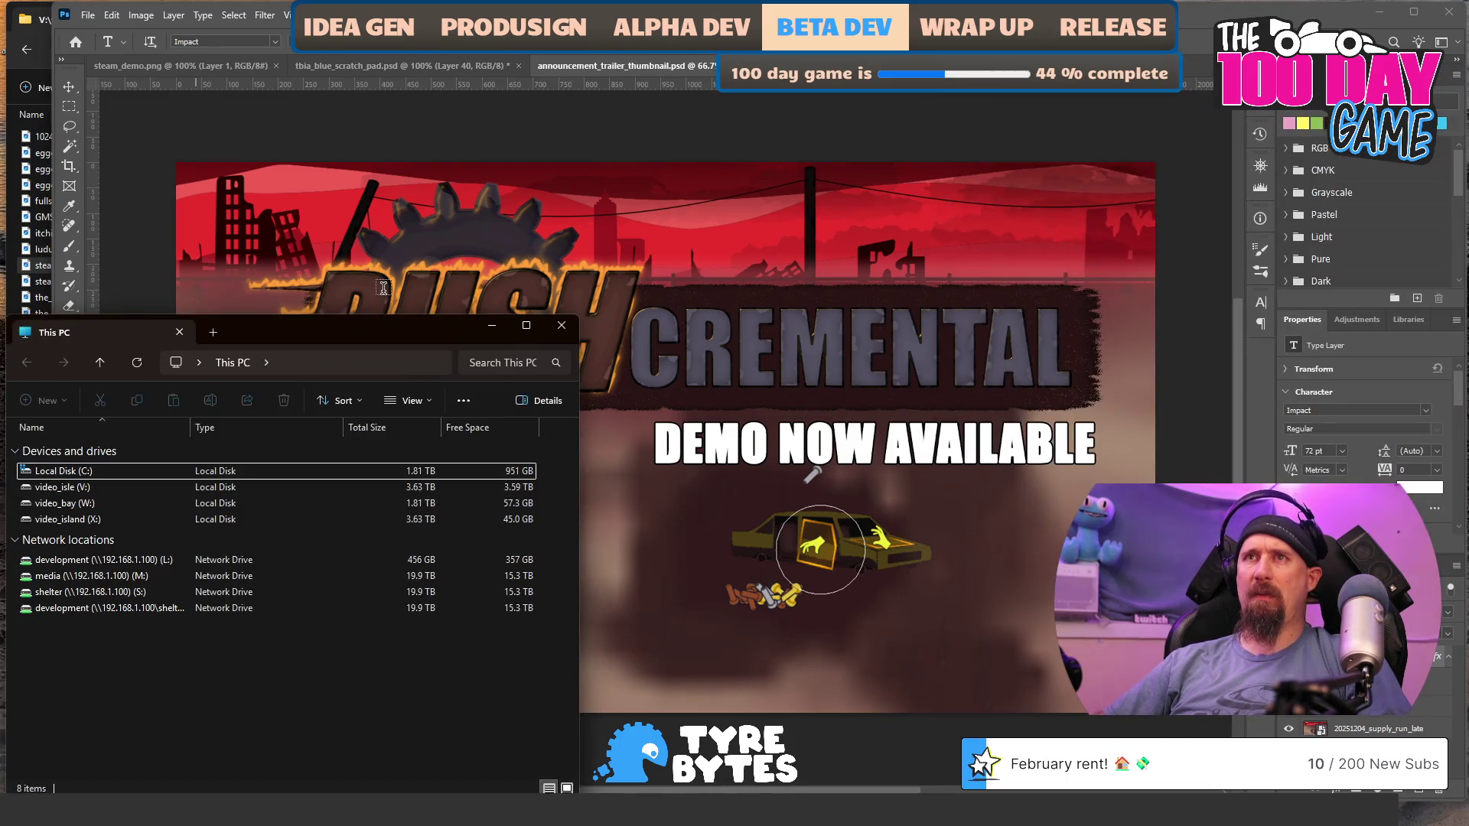
key("ctrl+l")
type("C")
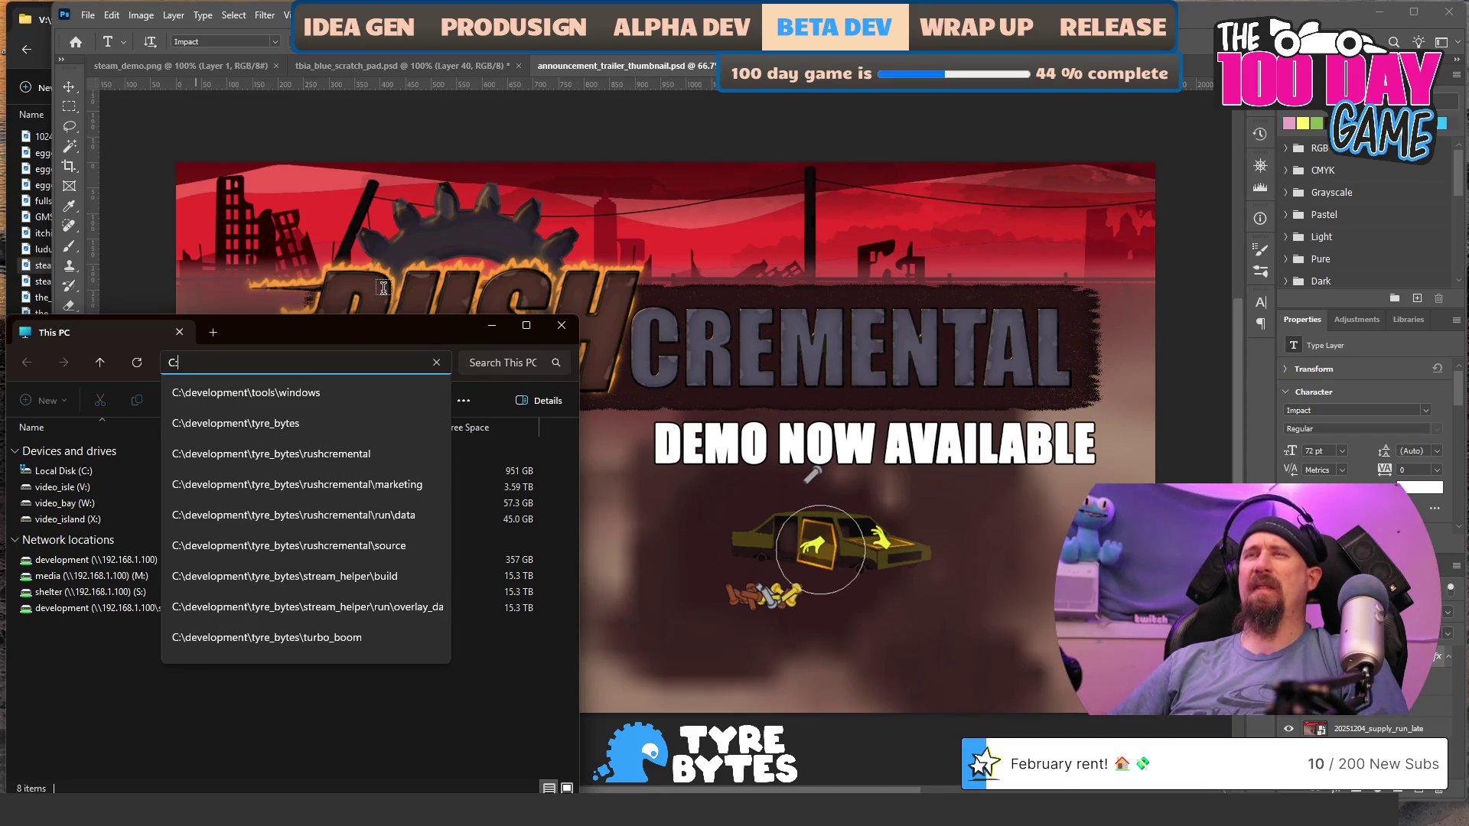
type("development")
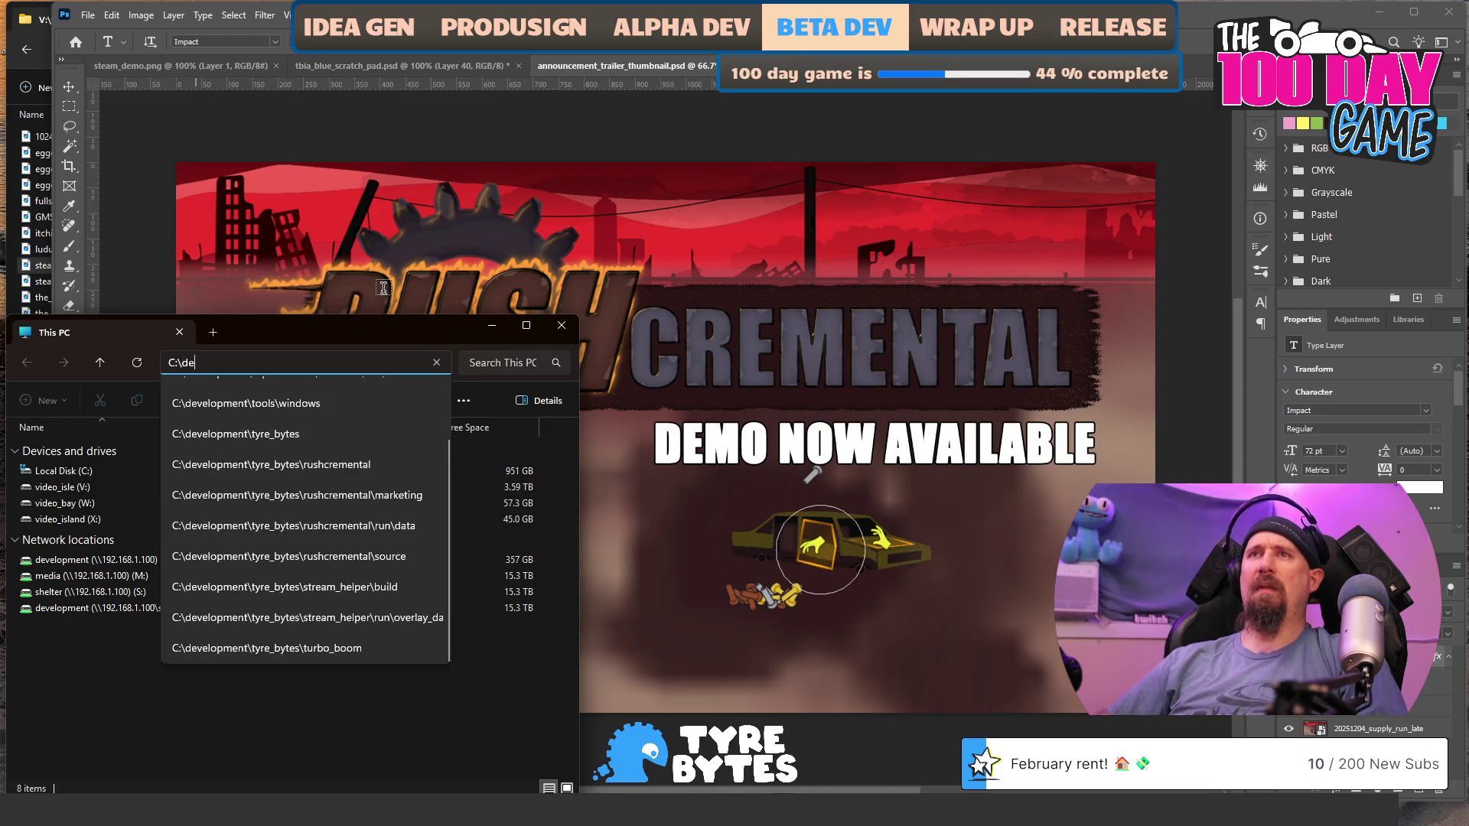
type("\tyre_bytes")
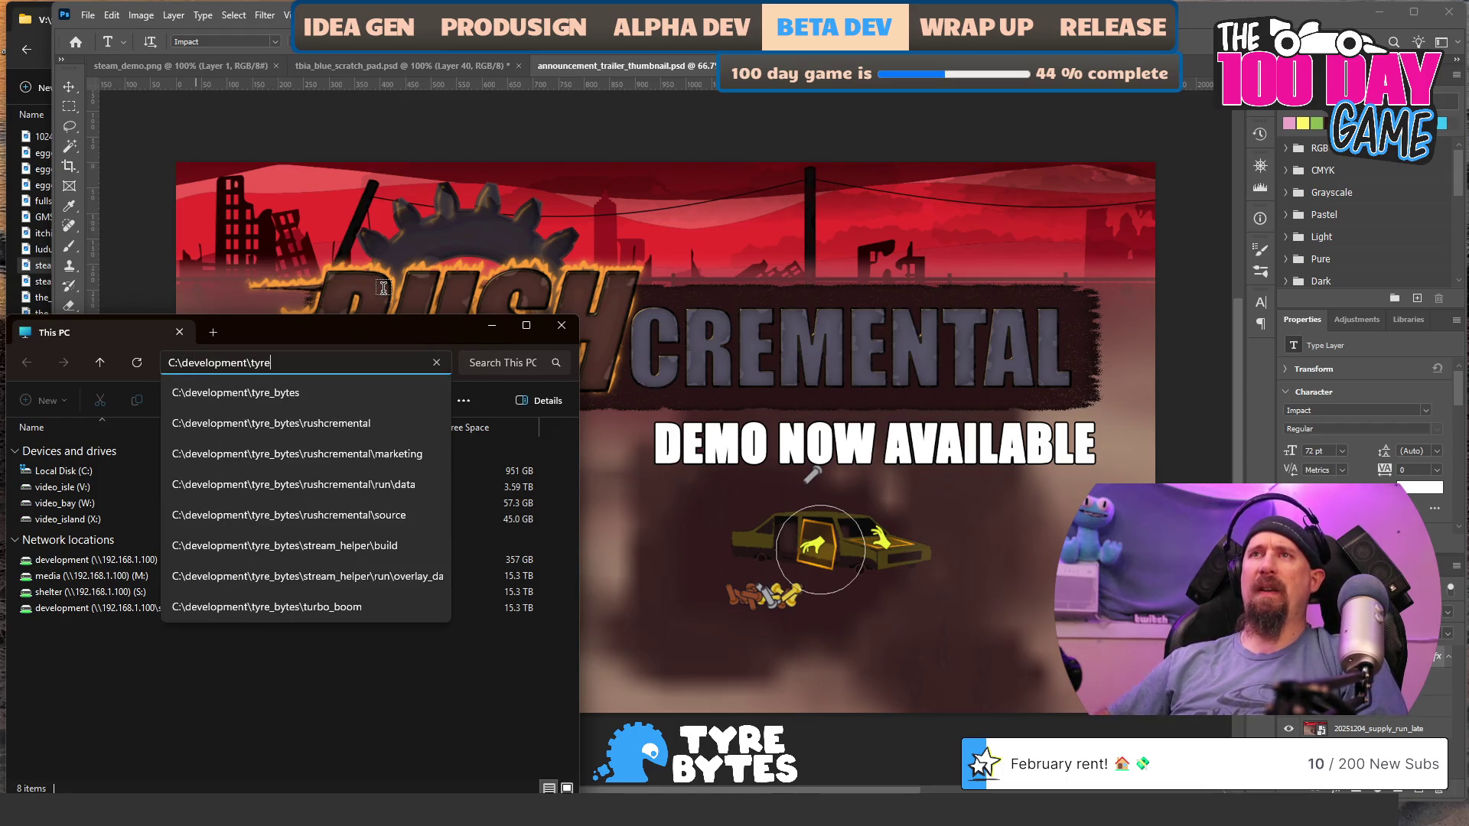
type("\tbia")
key("Return")
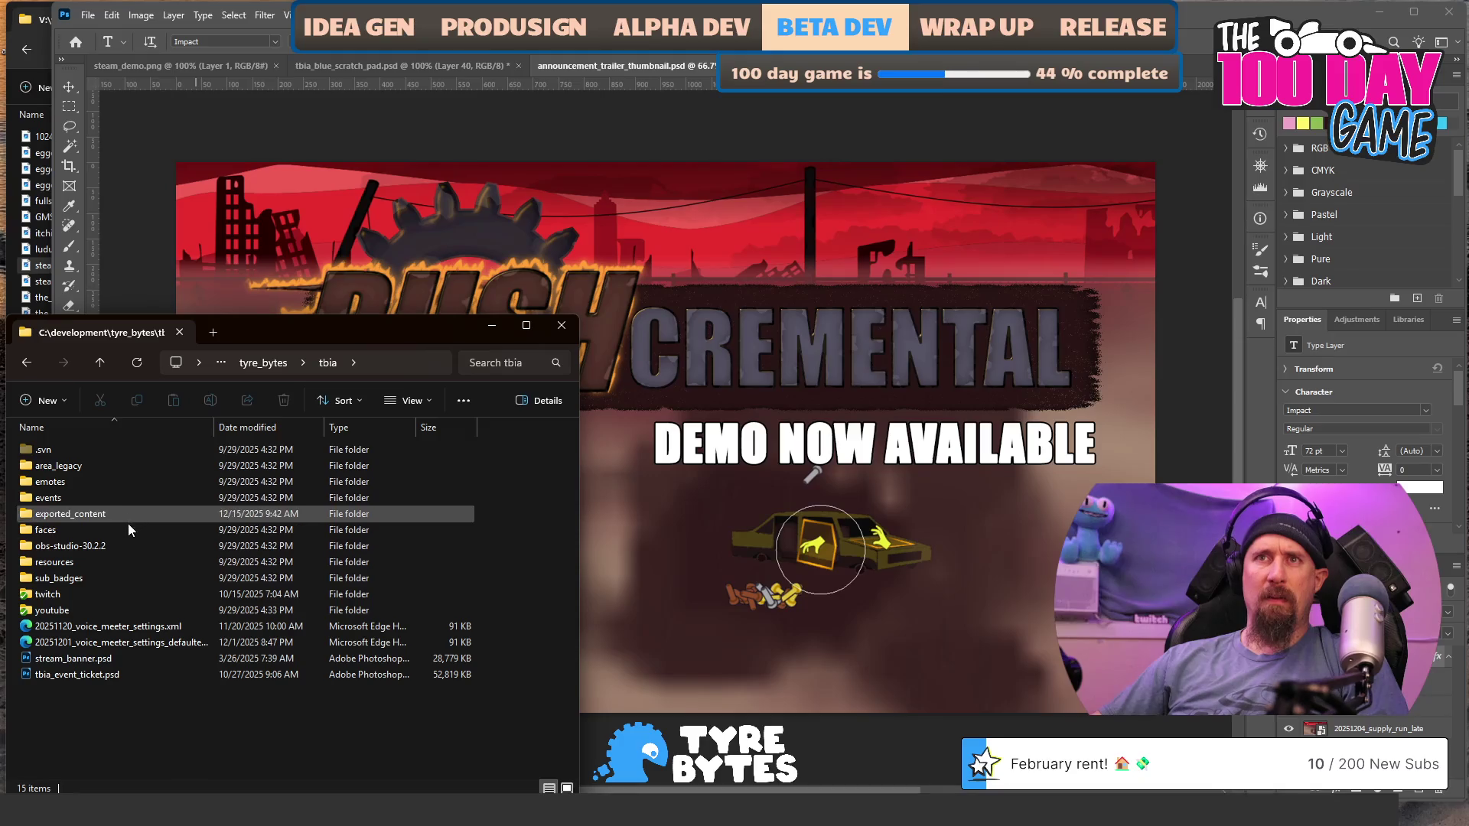
Browse into the twitch folder and open goal_counter_template.psd in Photoshop
double_click(127, 514)
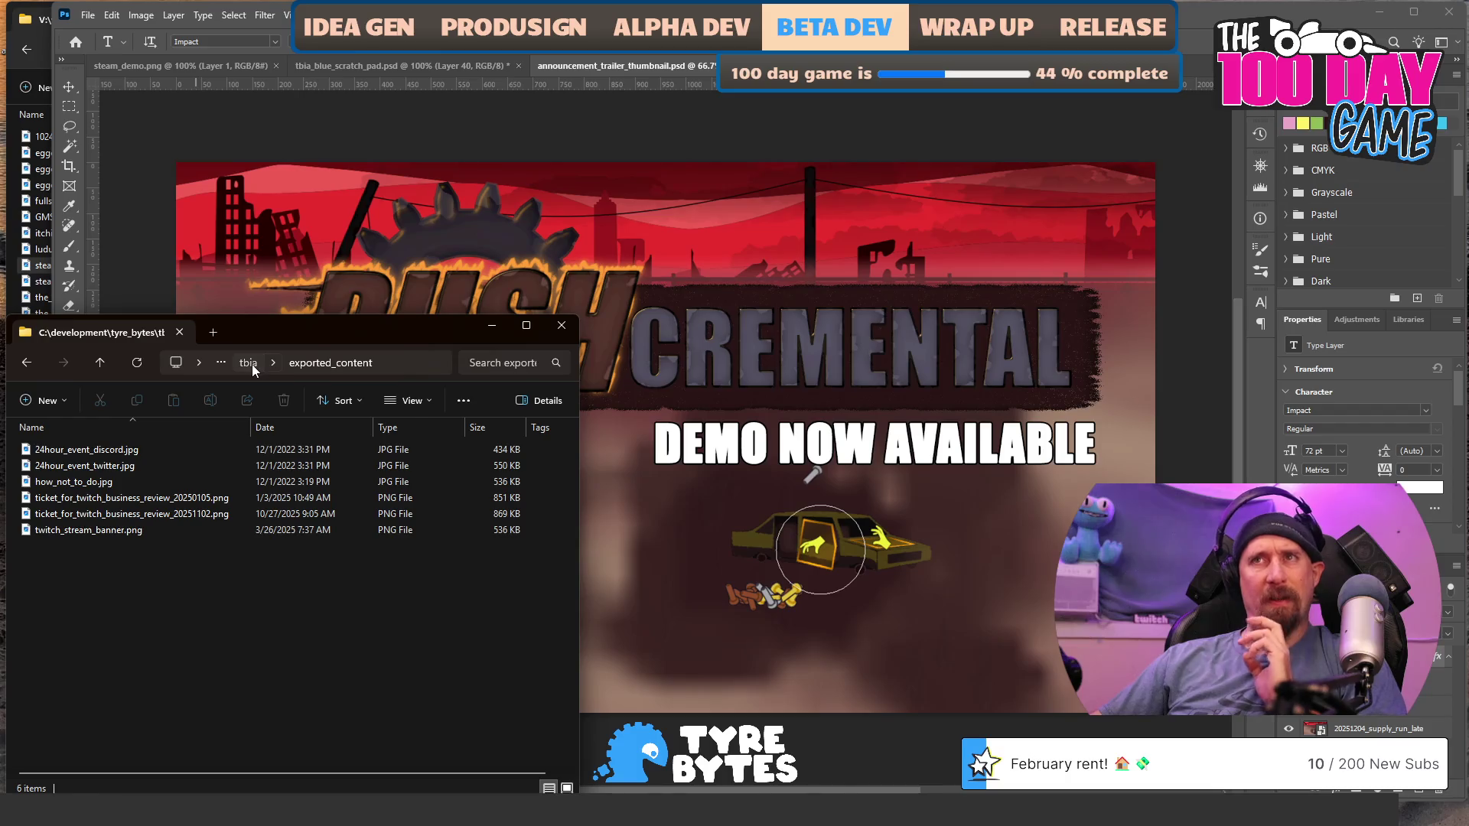
left_click(251, 365)
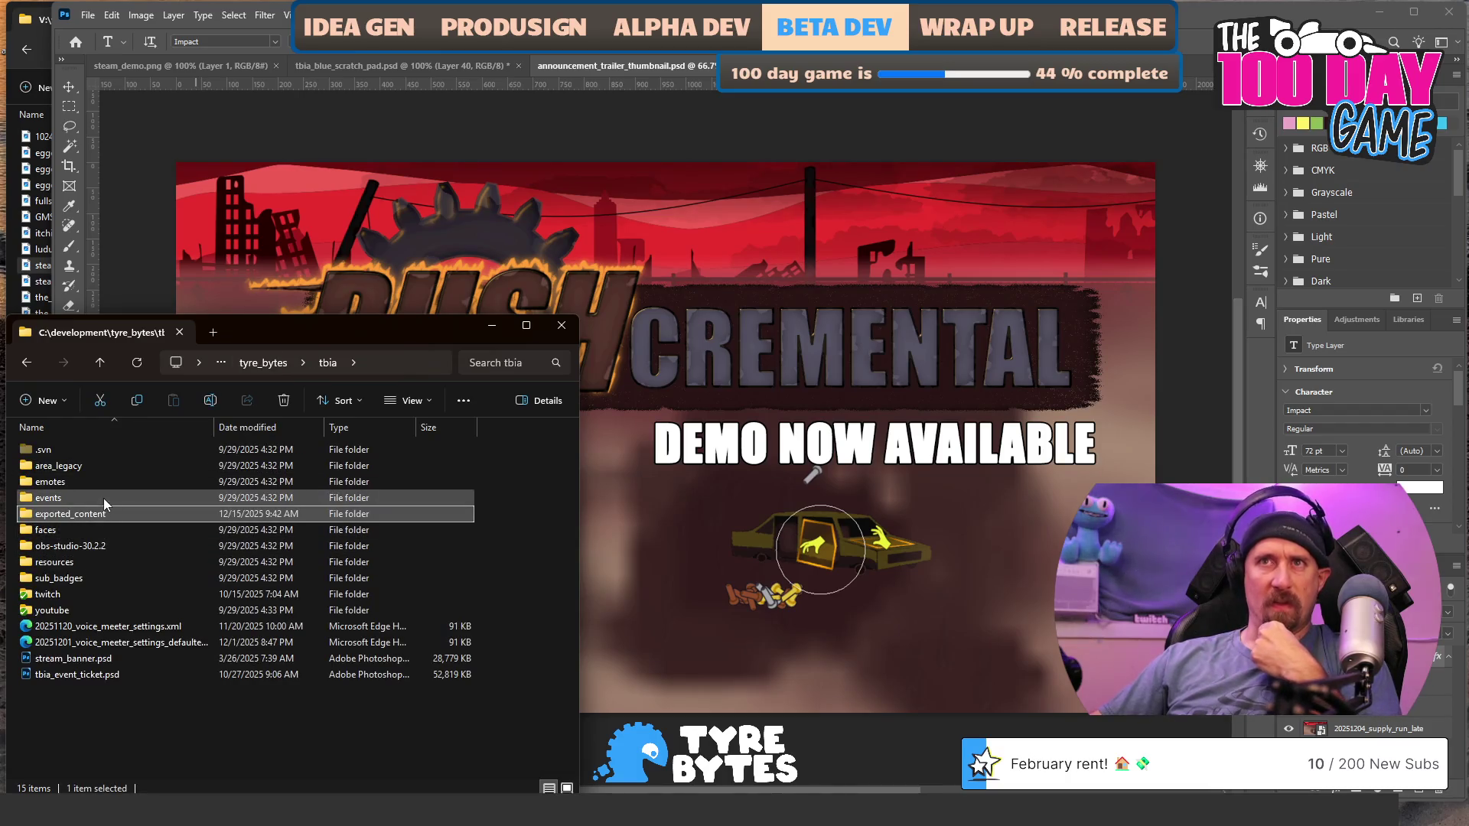
double_click(103, 597)
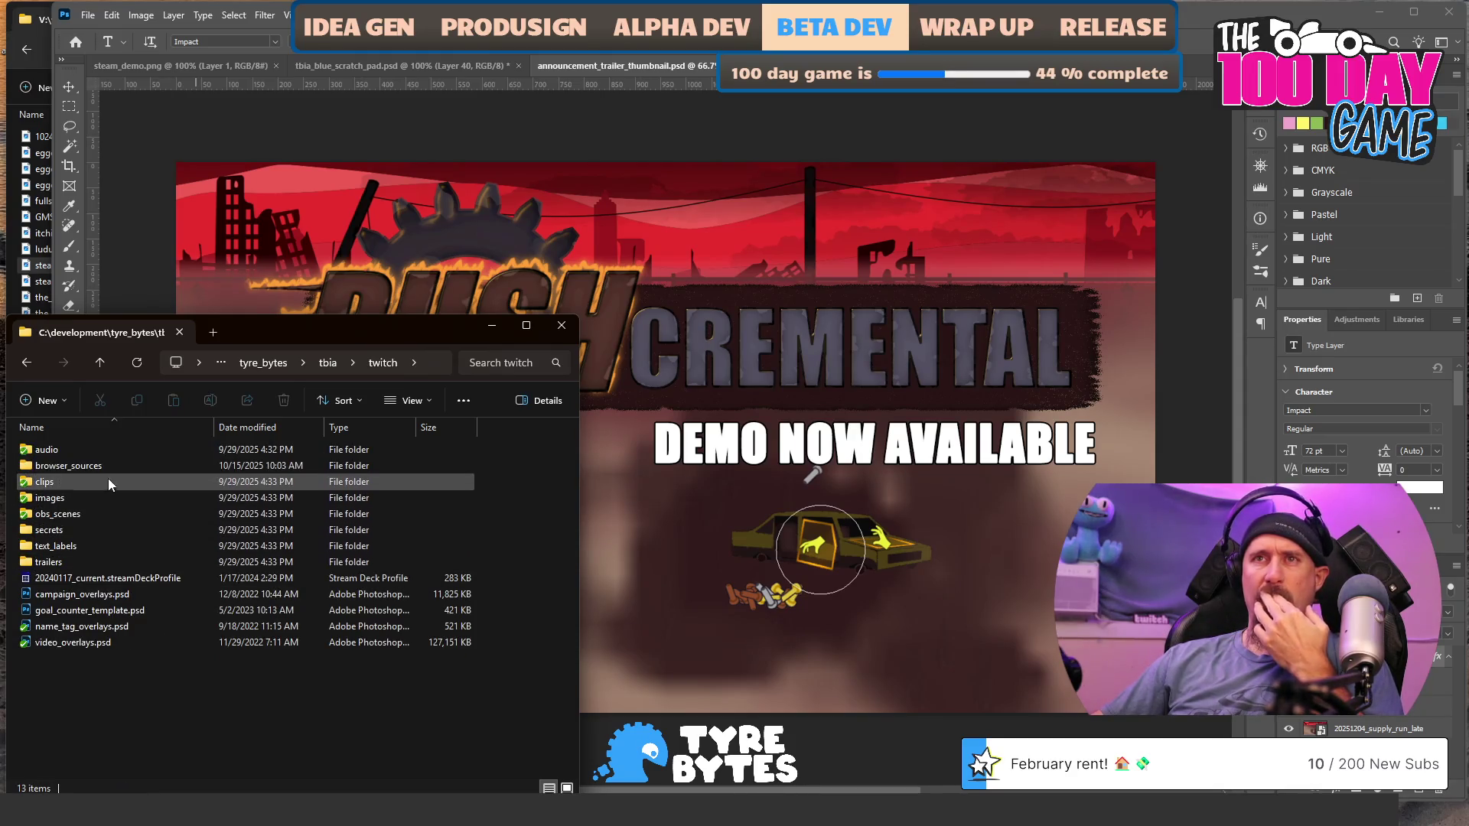
double_click(109, 496)
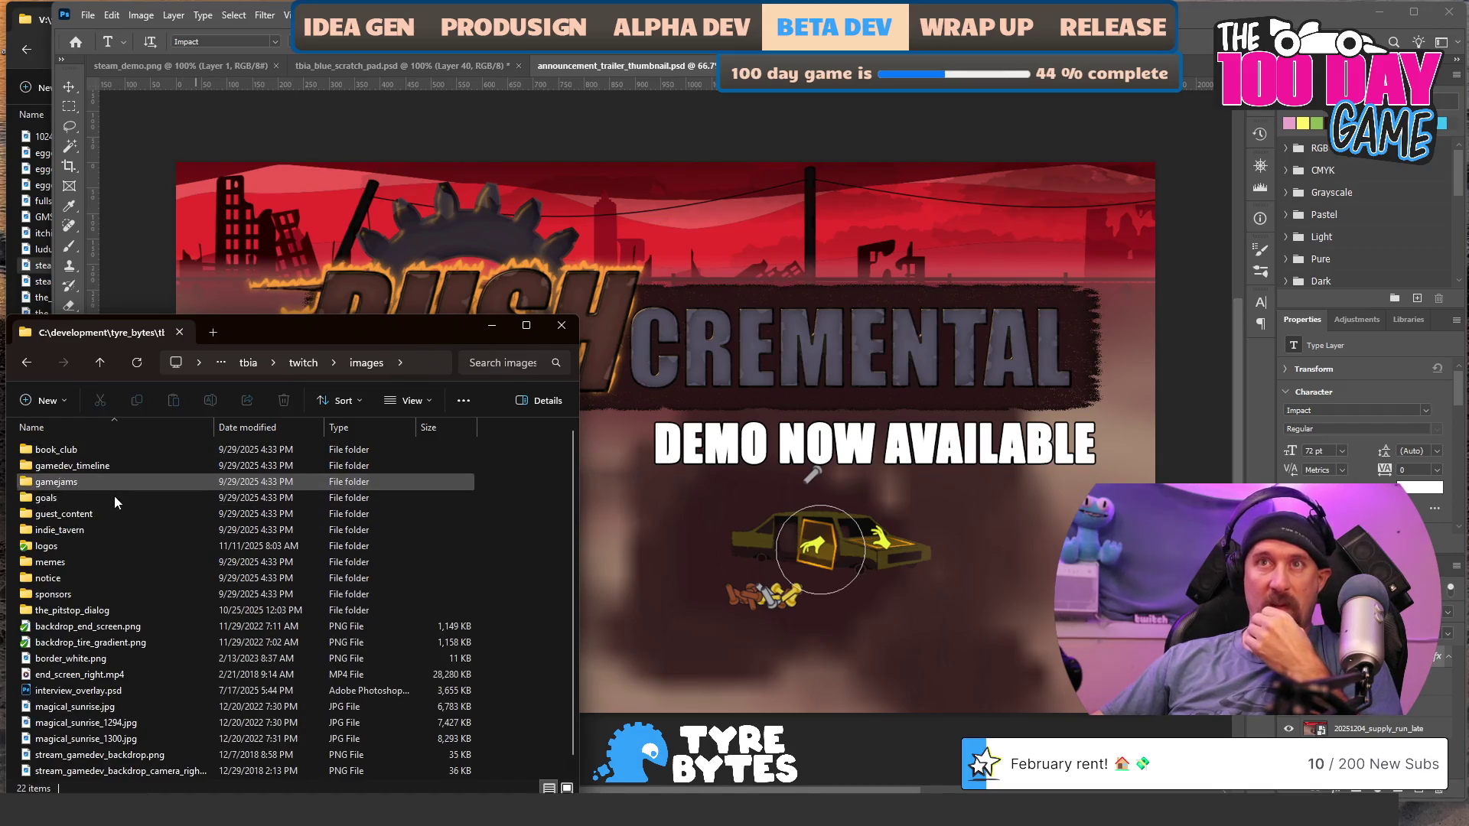
scroll(117, 577, "down", 1)
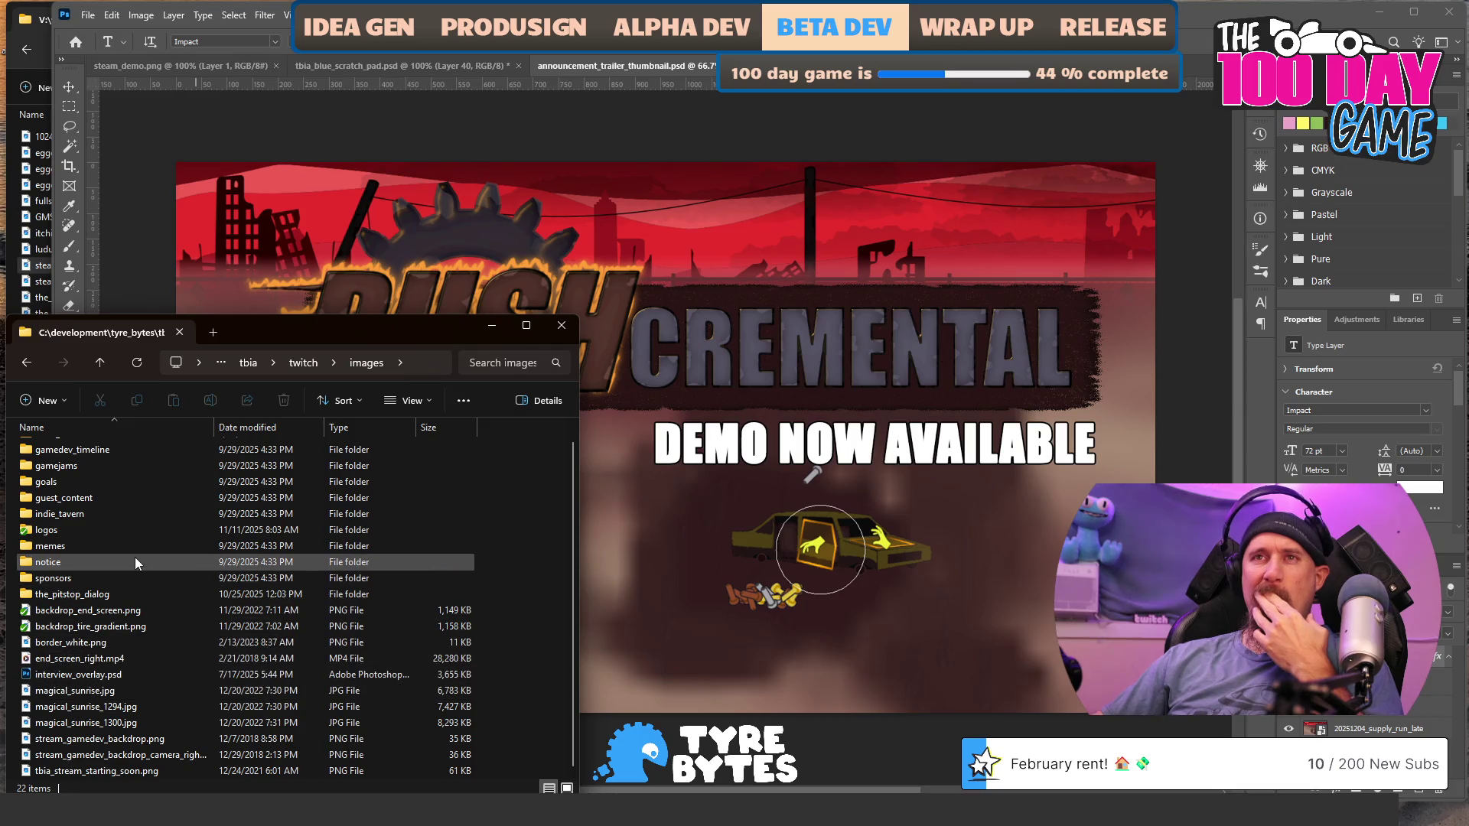
scroll(135, 558, "up", 1)
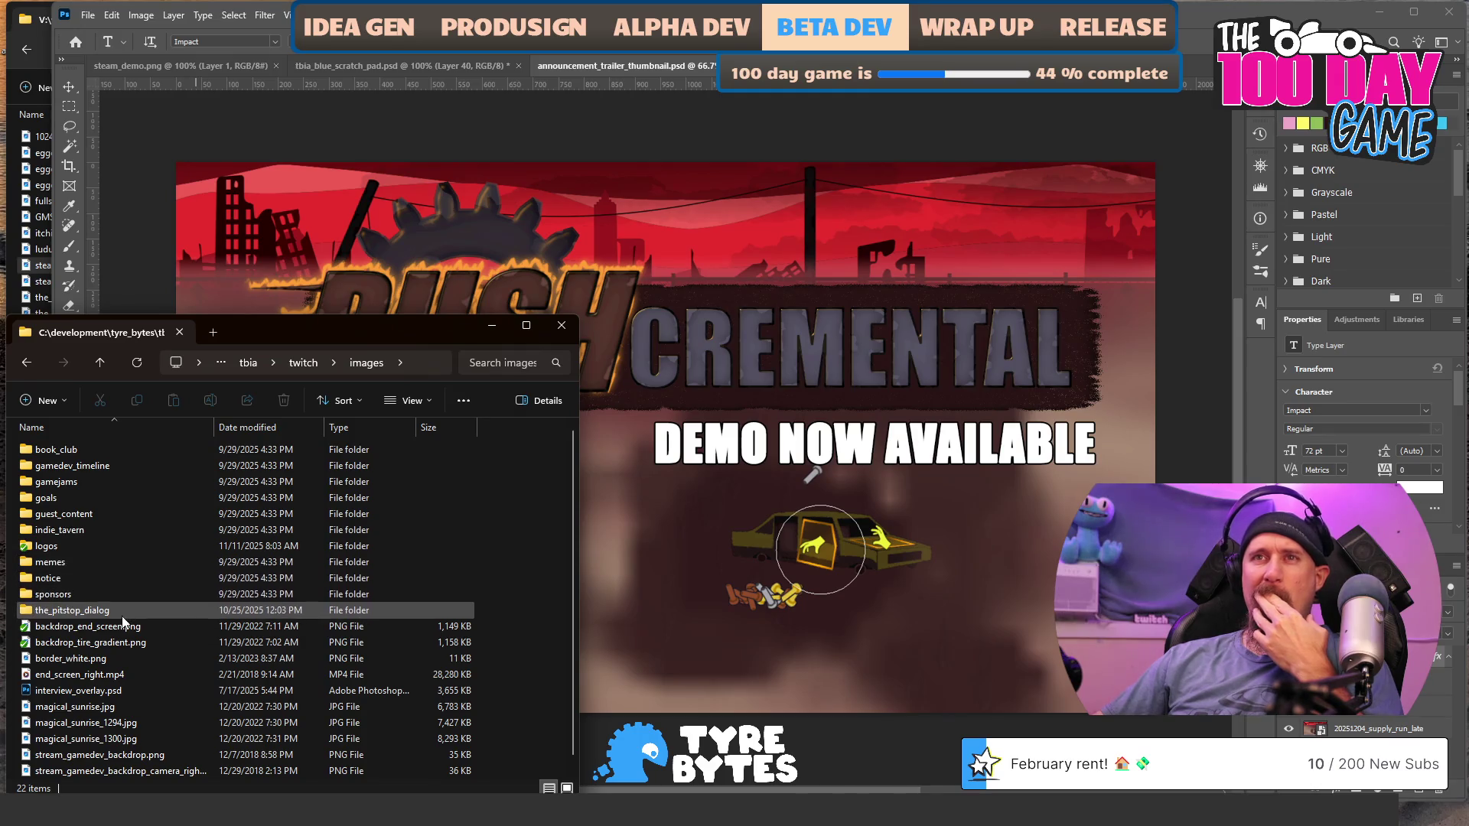
left_click(297, 368)
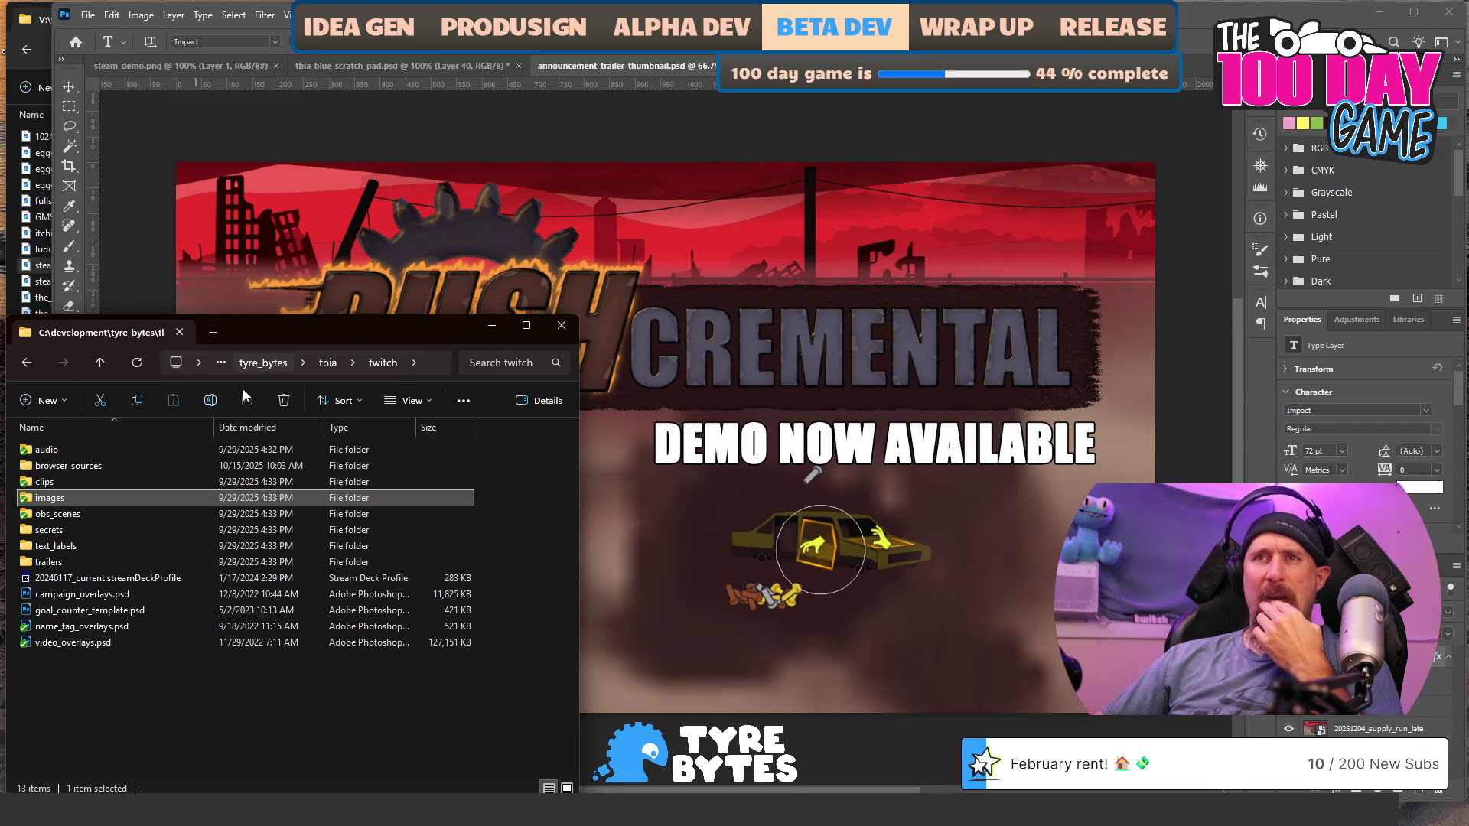
left_click(107, 609)
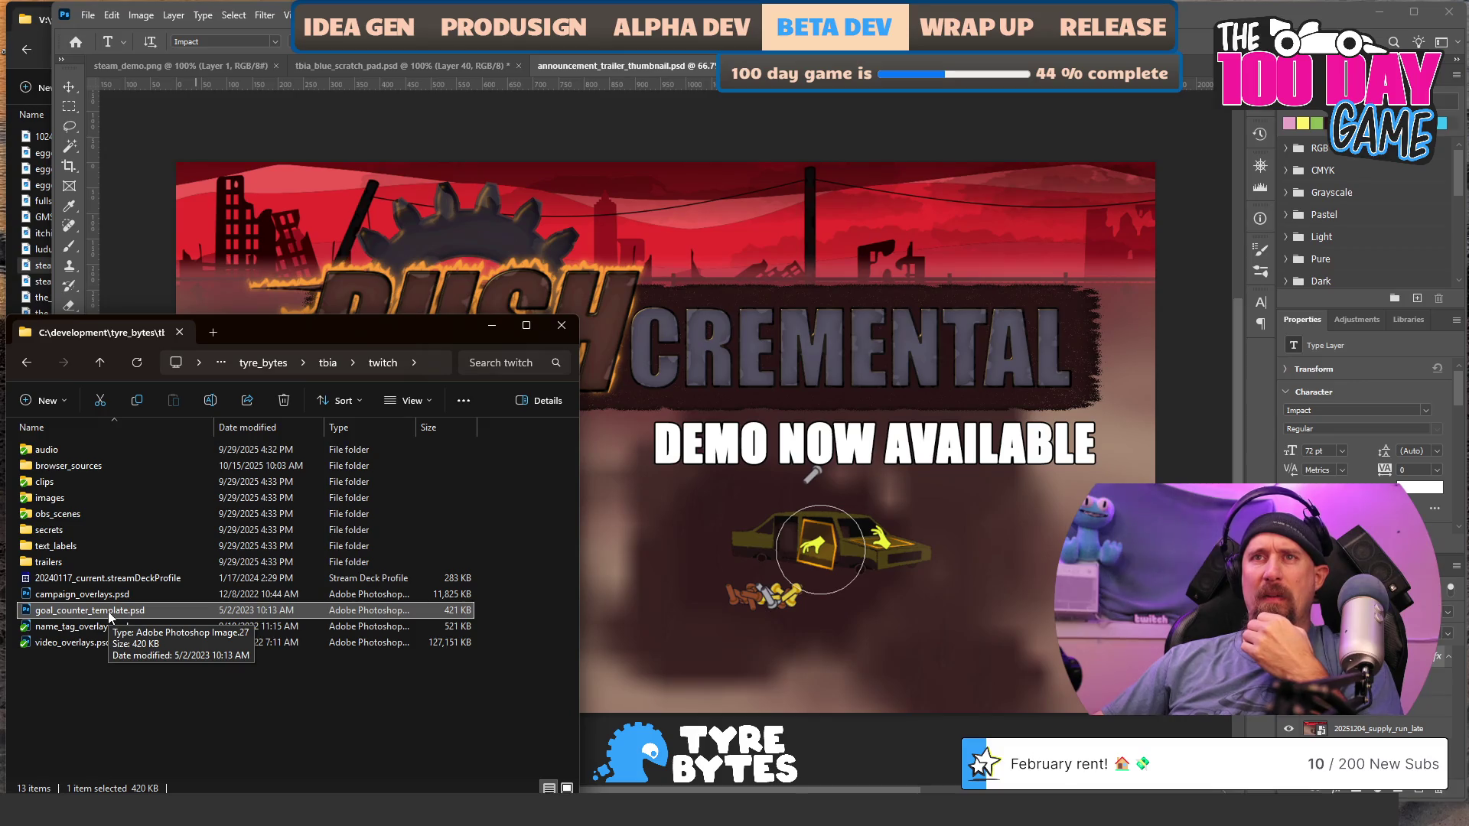
double_click(109, 610)
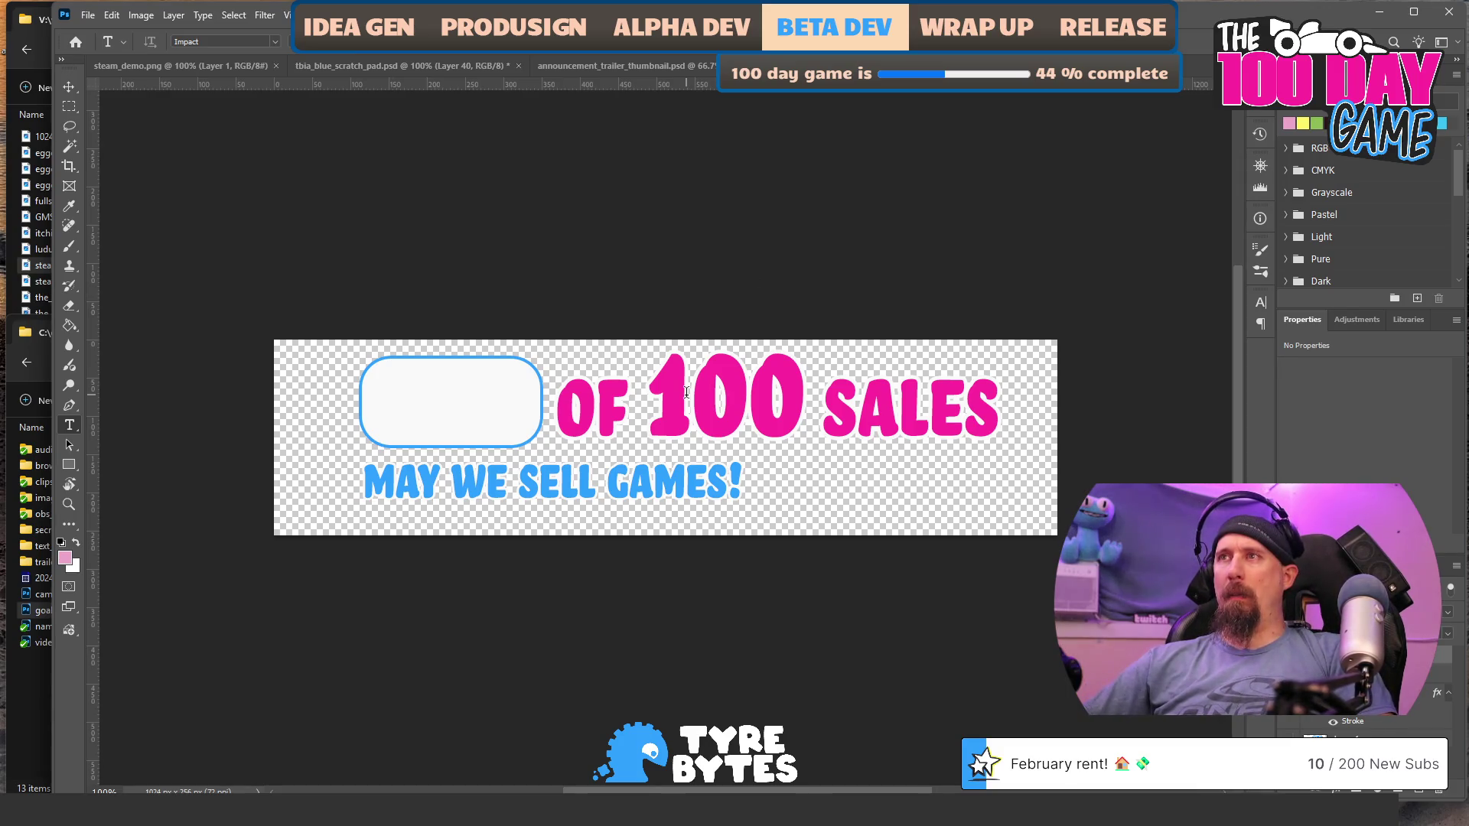
Change the heading 'OF 100 SALES' to 'OF 10 REVIEWS' and commit it
left_click(745, 390)
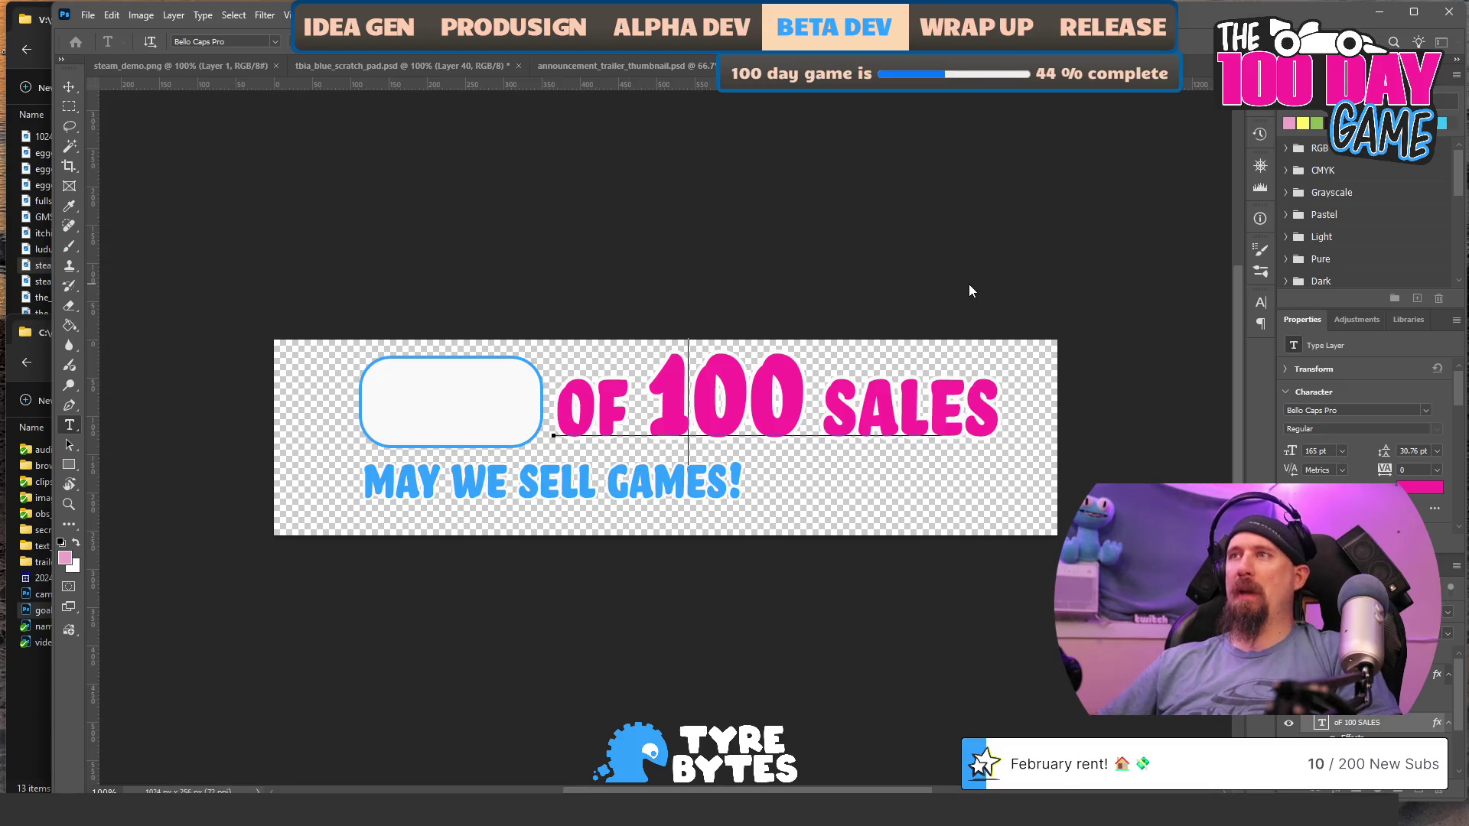
key("BackSpace")
key("BackSpace")
key("BackSpace")
key("BackSpace")
type("RE")
type("CV")
key("BackSpace")
key("BackSpace")
type("VIEWS")
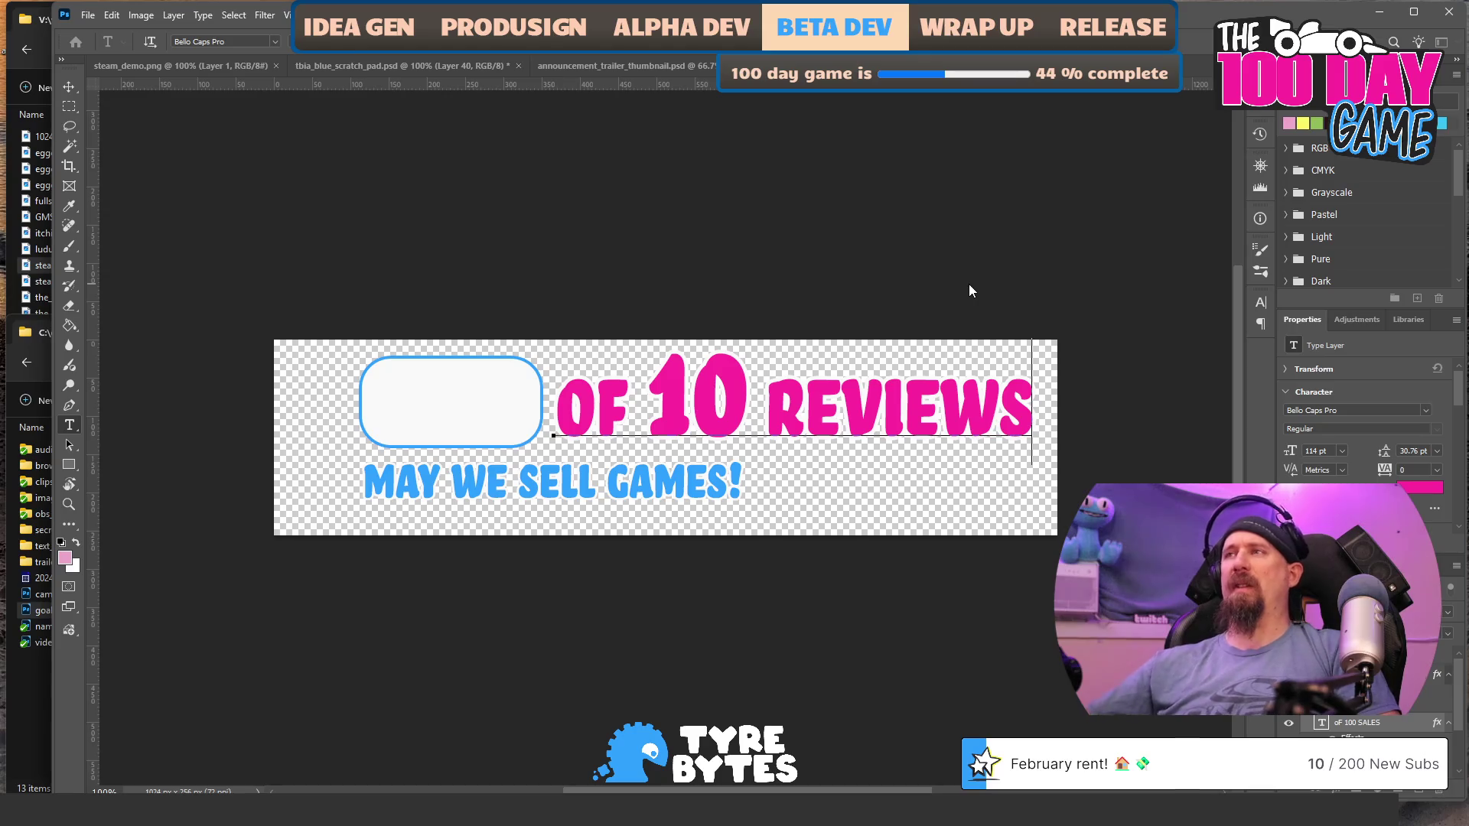
key("Right")
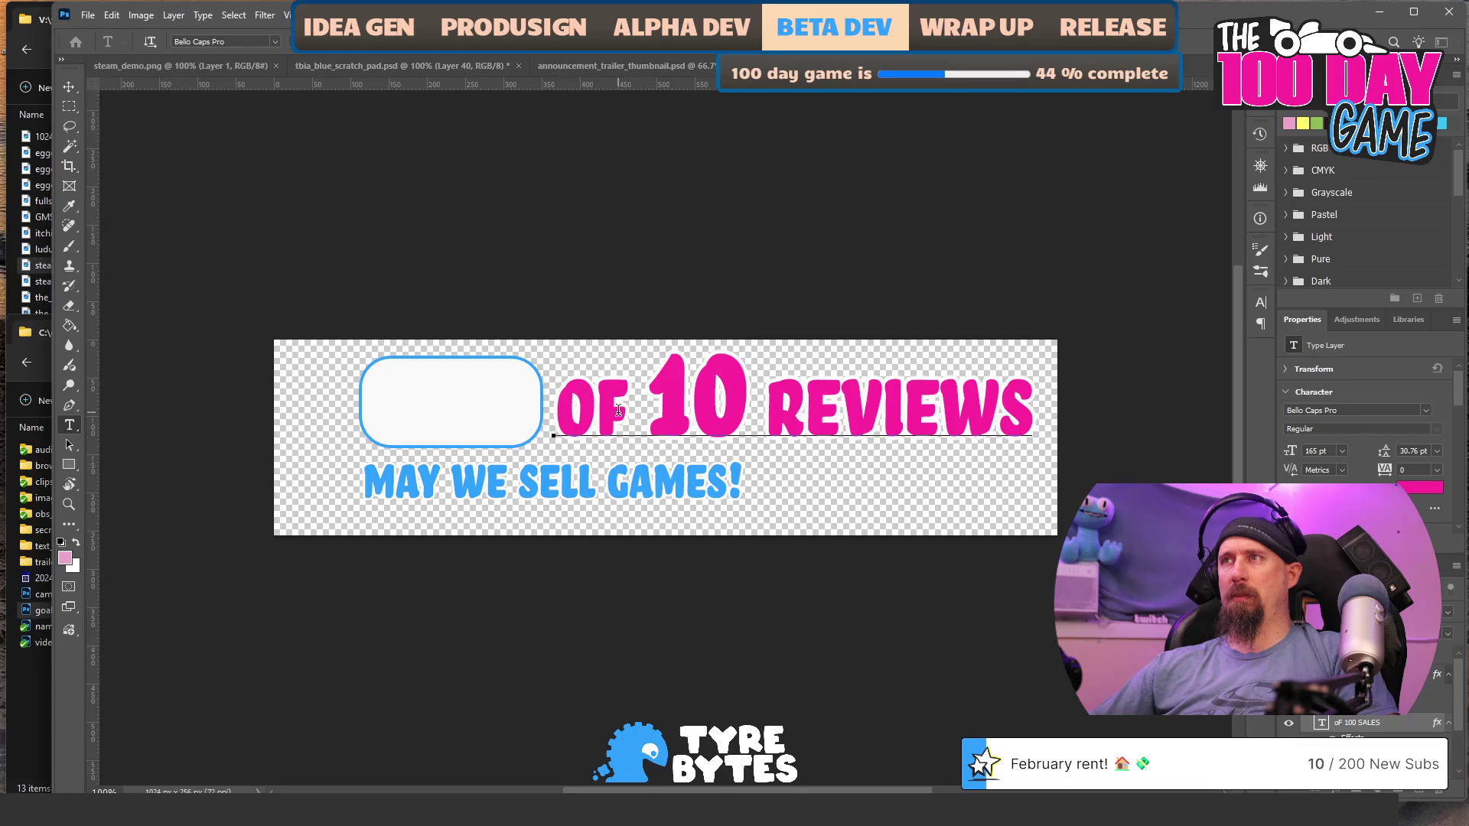
key("Escape")
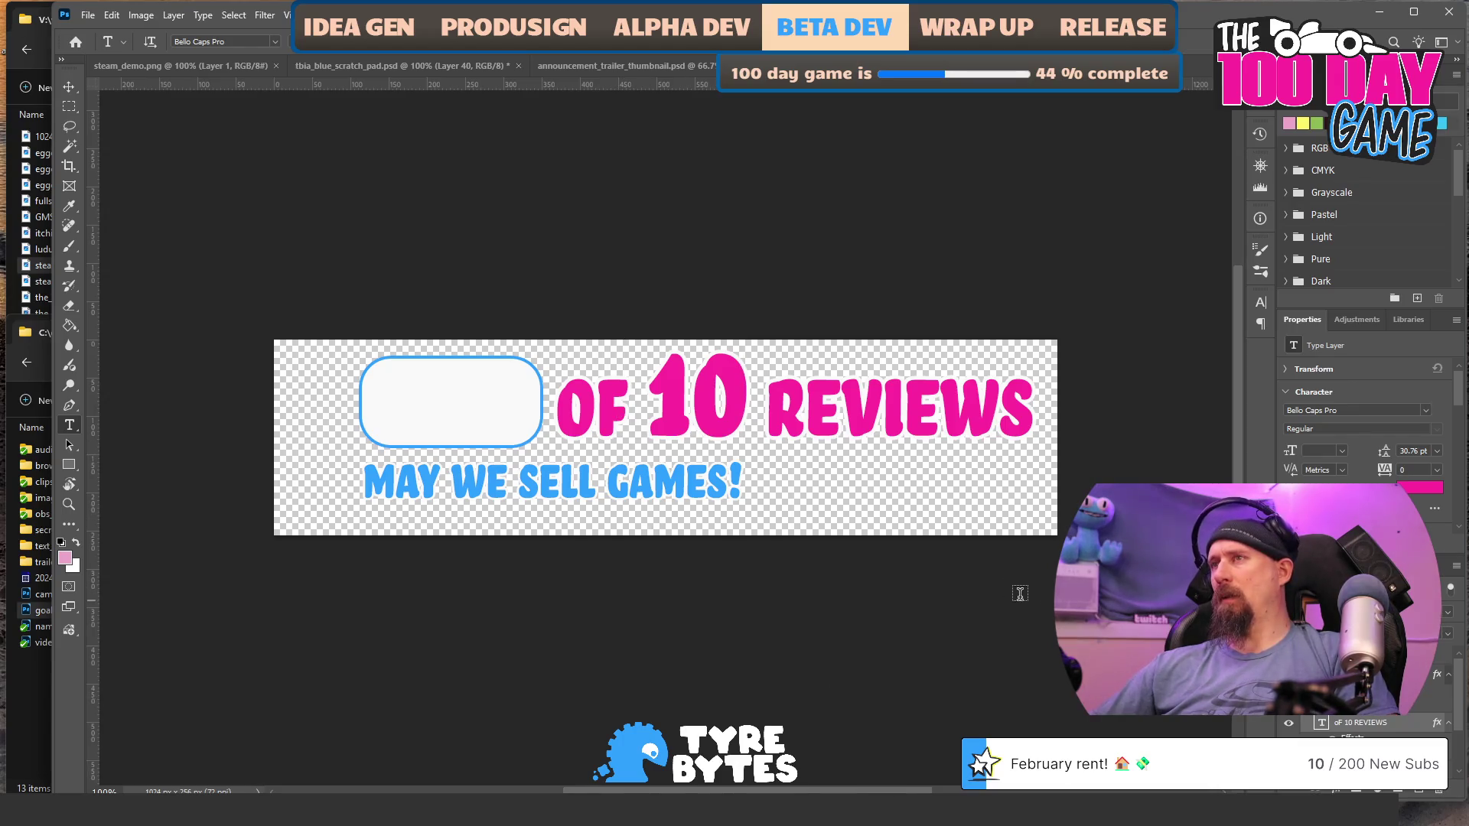
Replace 'MAY WE SELL GAMES!' with 'PLAY RUSHCREMENTAL TODAY! !RUSH'
left_click(723, 471)
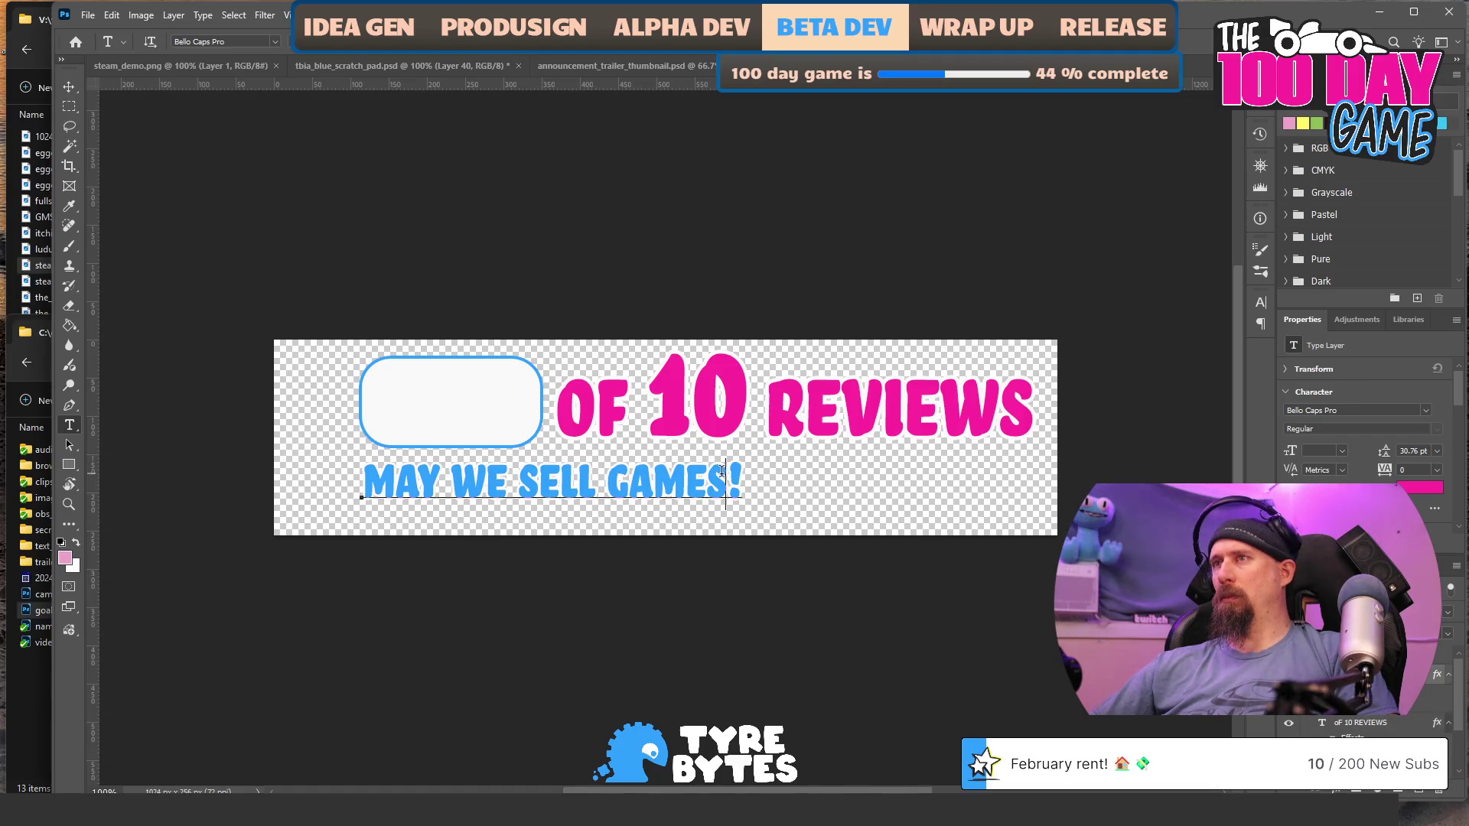
left_click(378, 479, "shift")
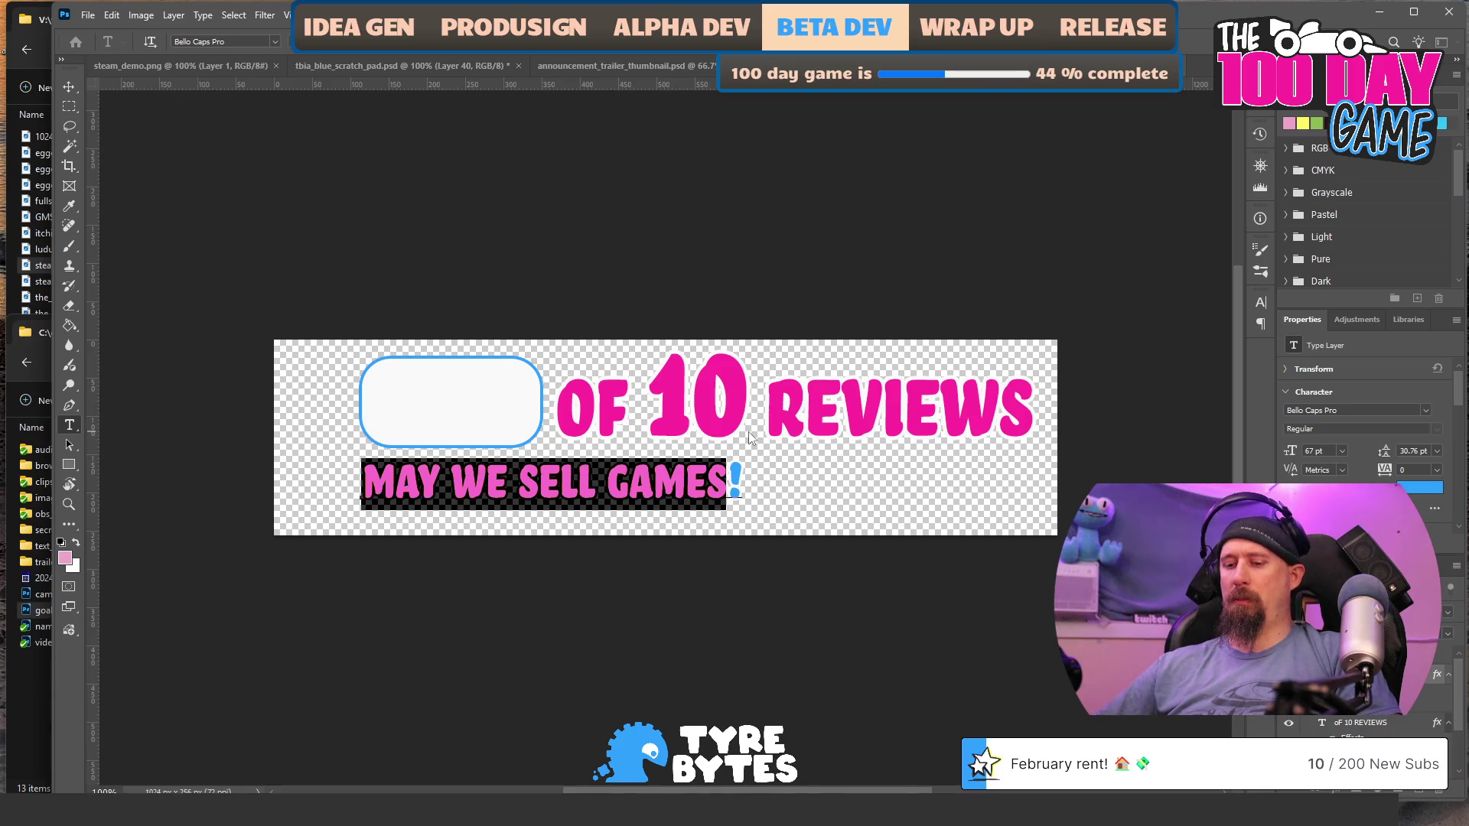
type("PLAY ")
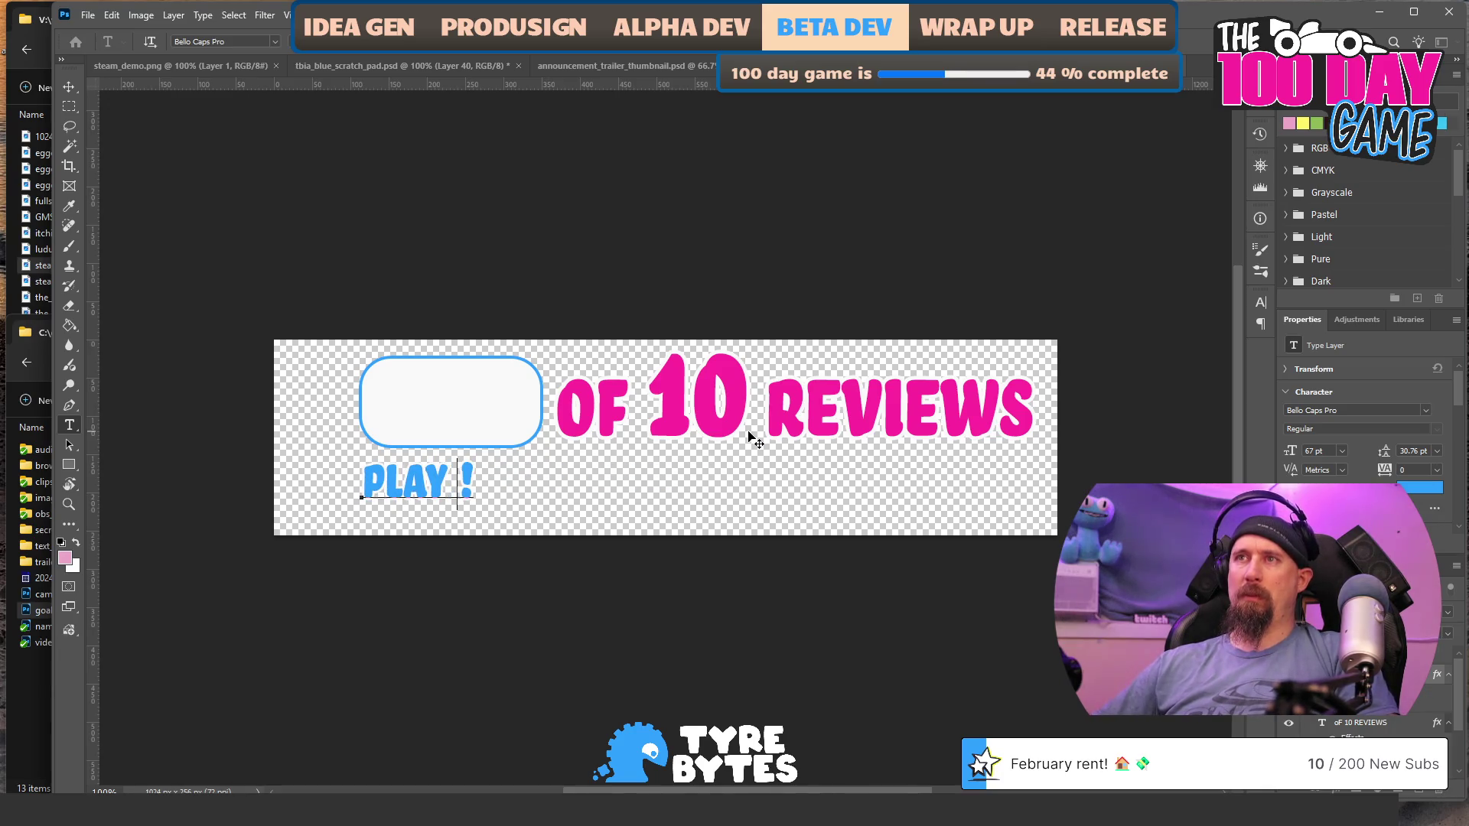
type("RUSH")
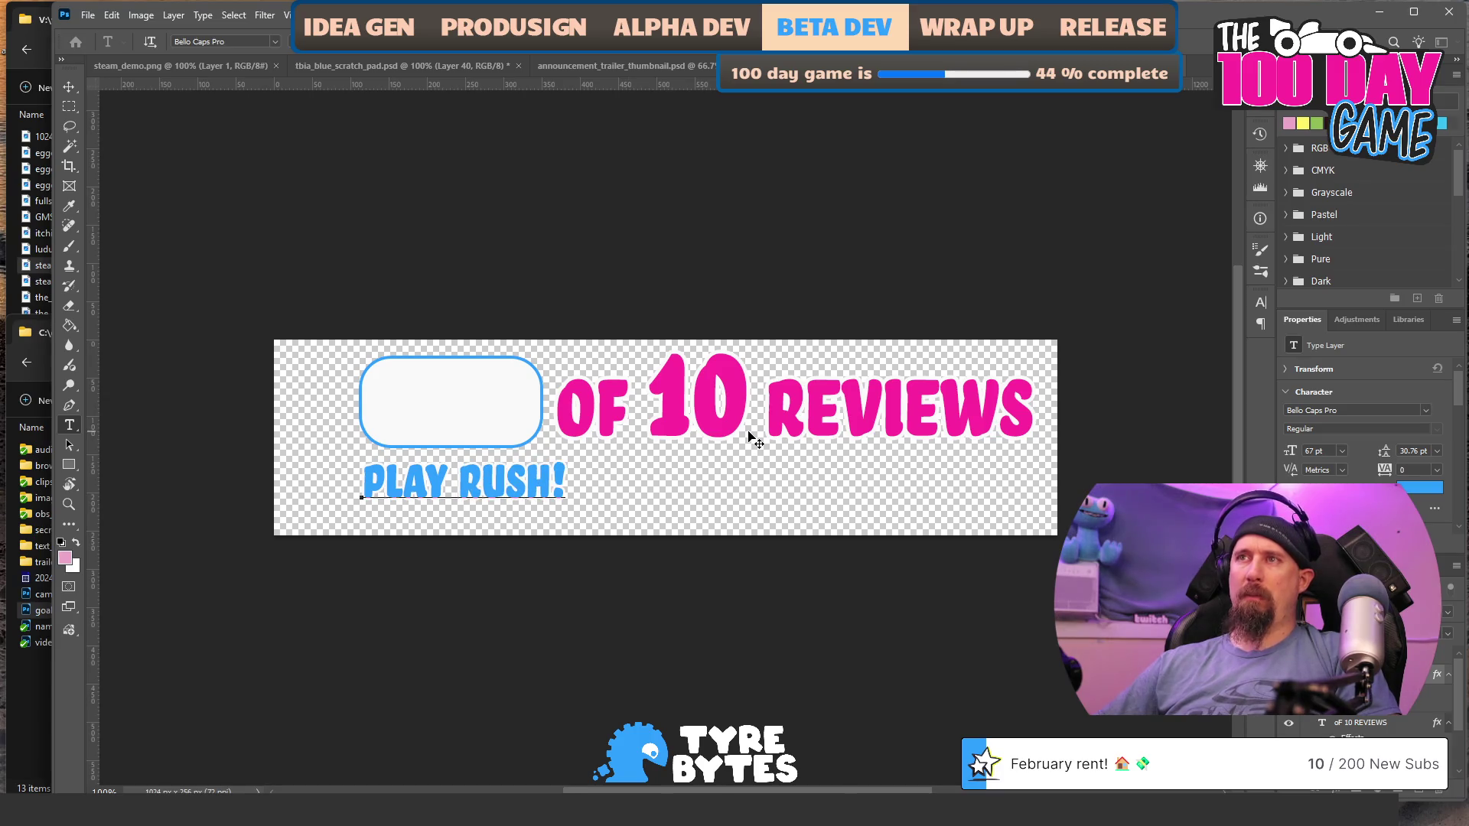
type("CREMENTAL ")
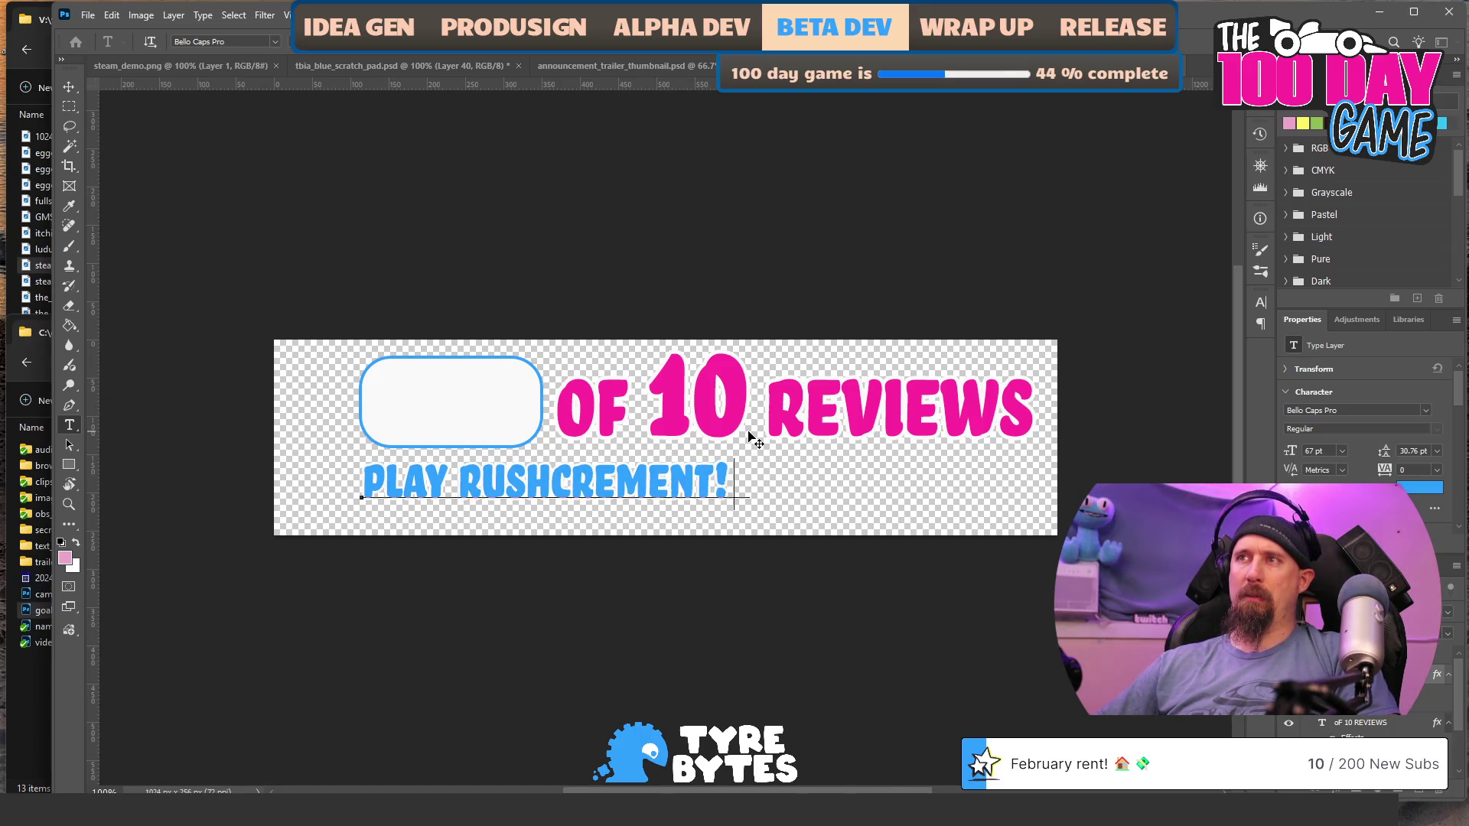
type("TODAY!")
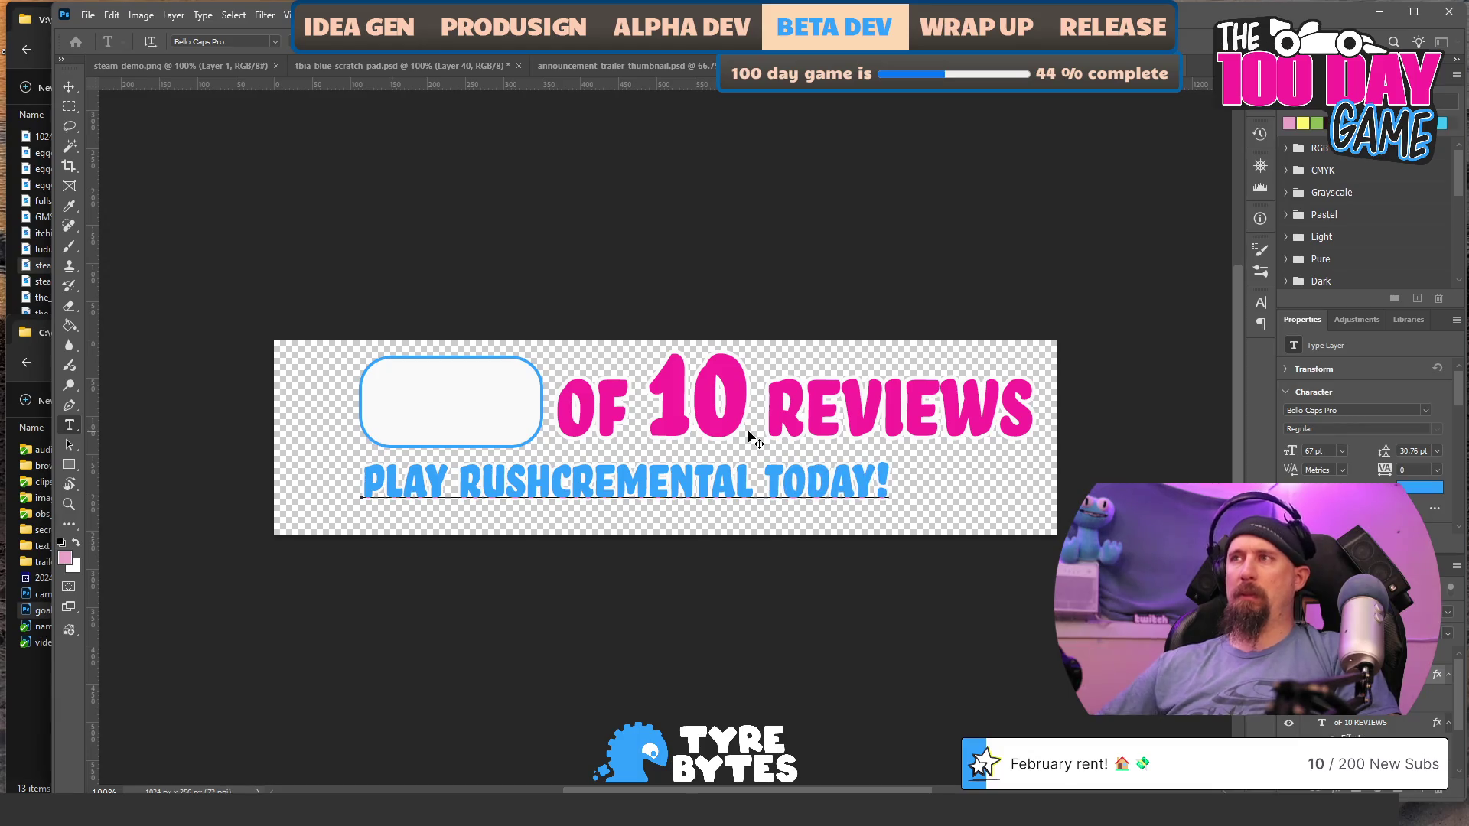
type("   !")
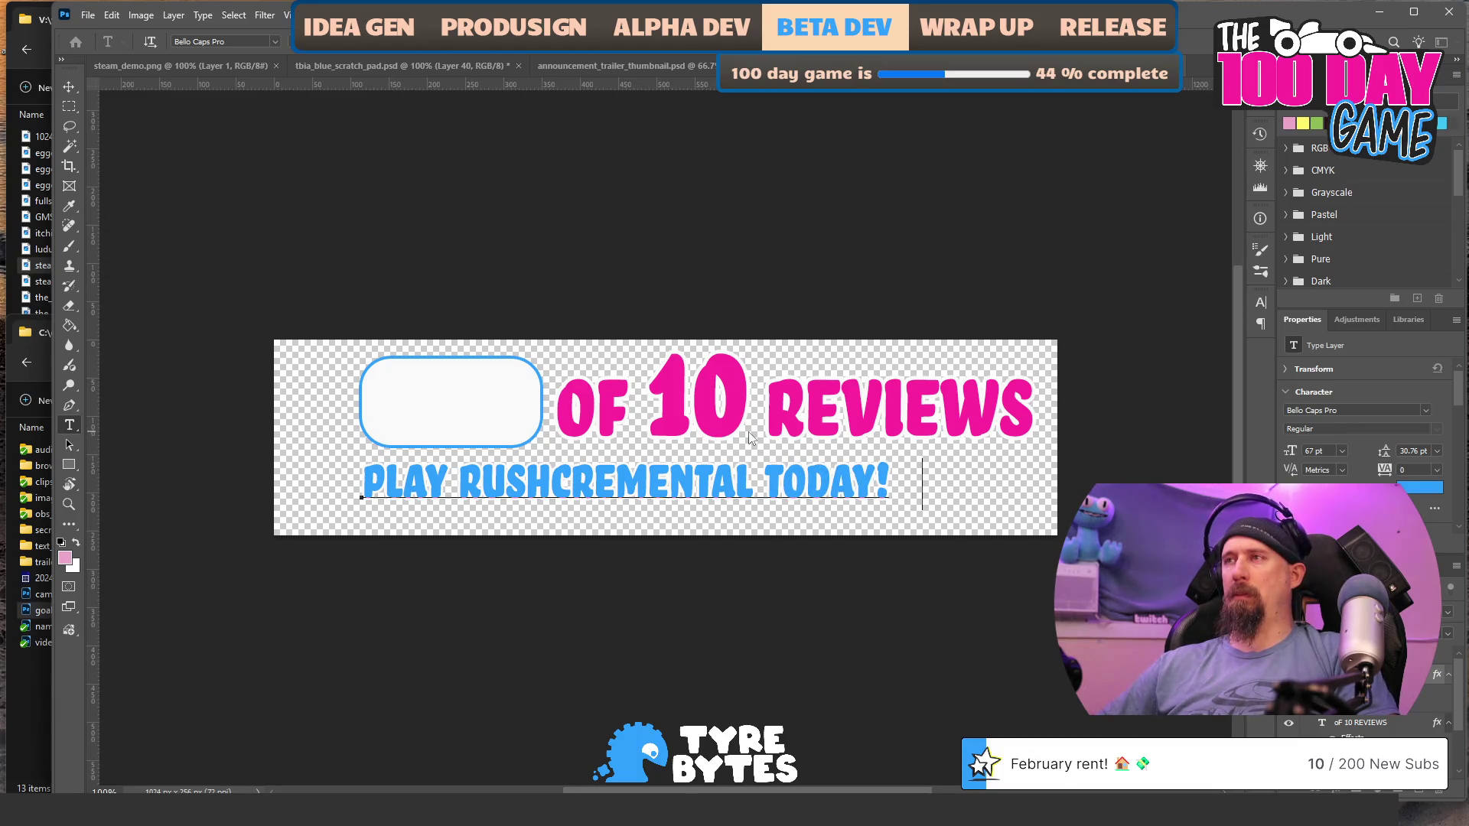
type("RUSH")
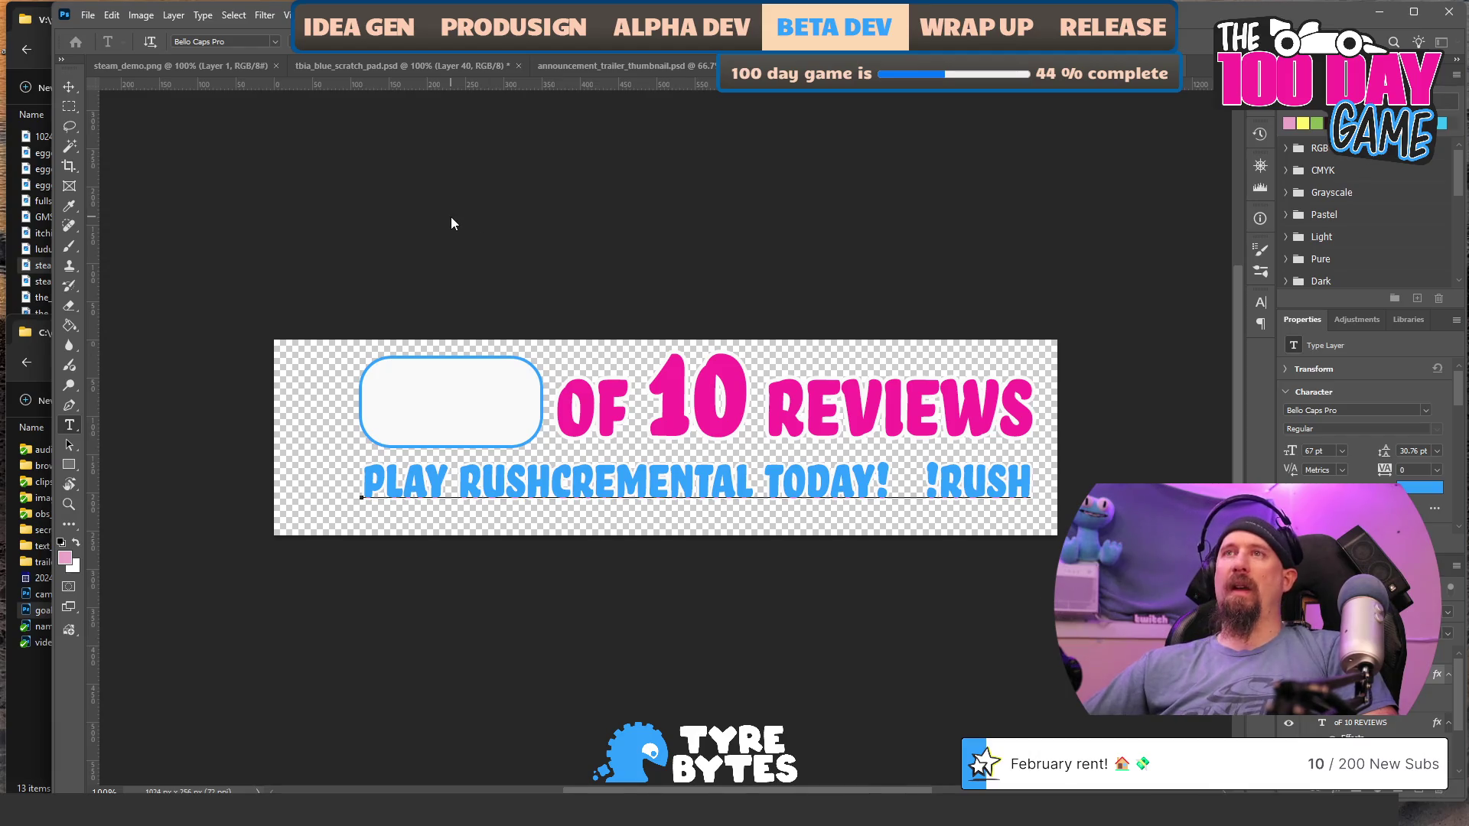
left_click(113, 16)
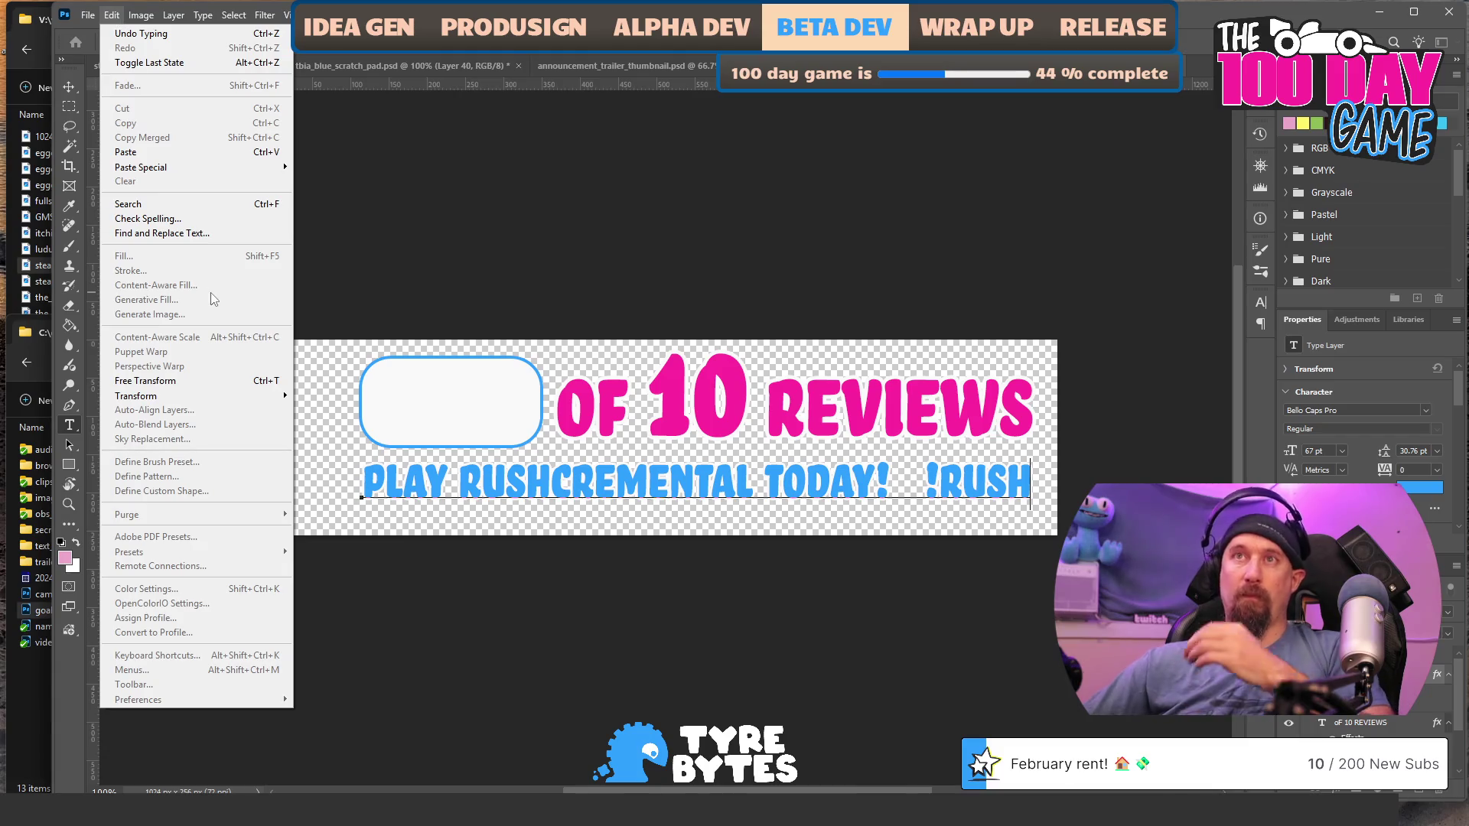
Enlarge the canvas to 1024 × 512 px with the bottom-centre anchor, adding space on top
mouse_move(166, 15)
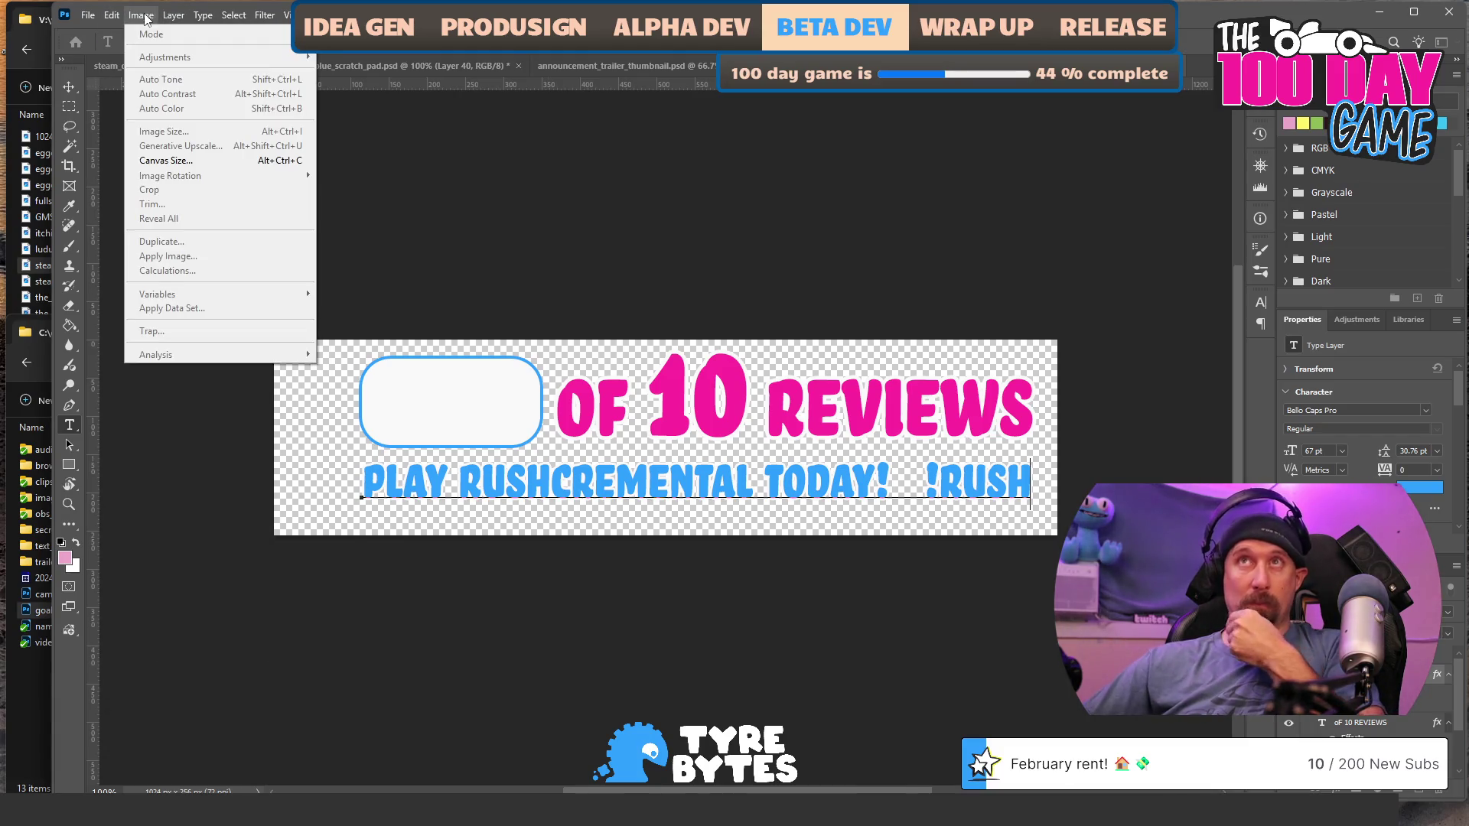
left_click(167, 160)
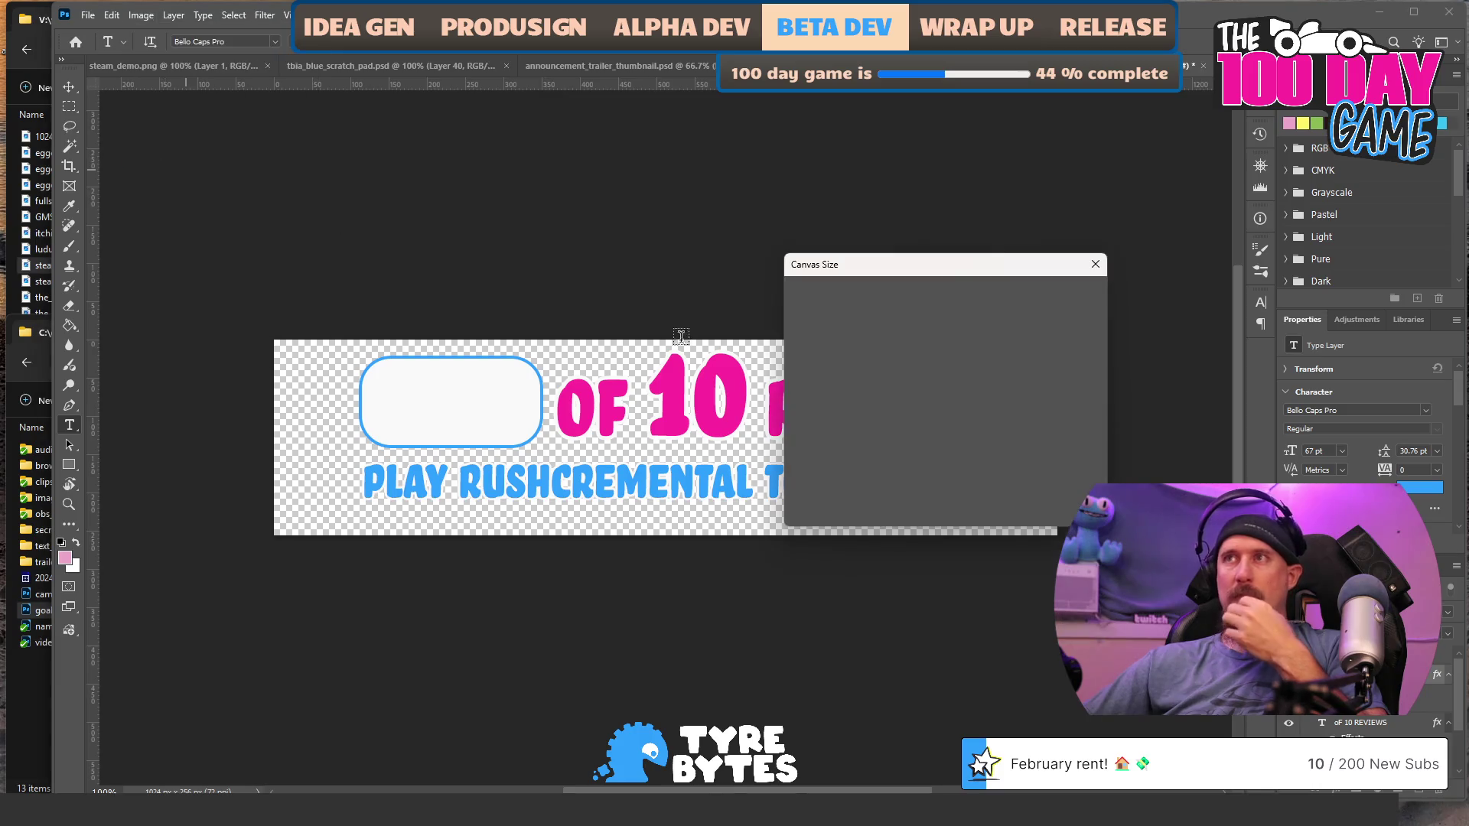
left_click(935, 469)
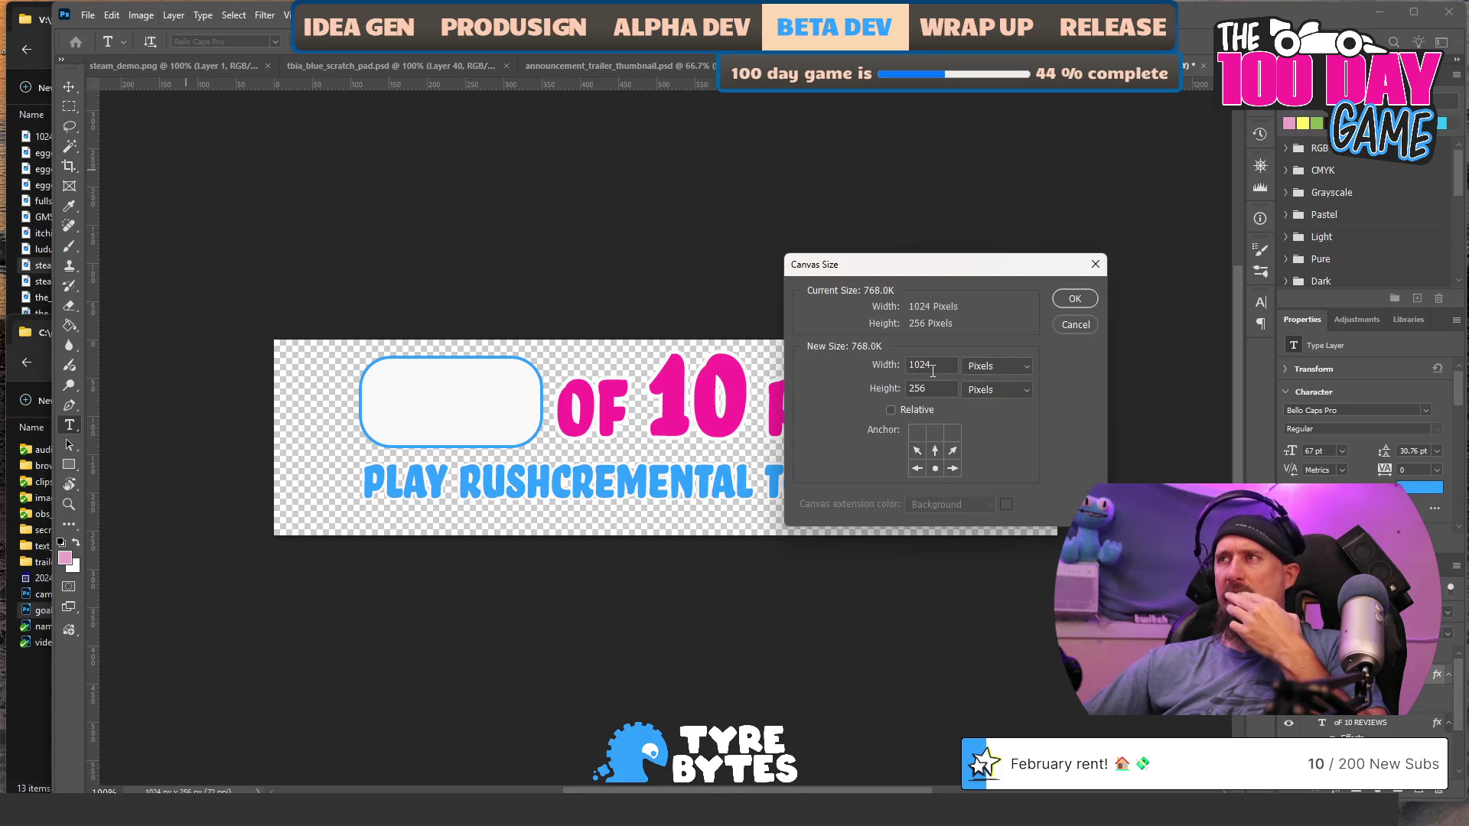
type("522")
key("Return")
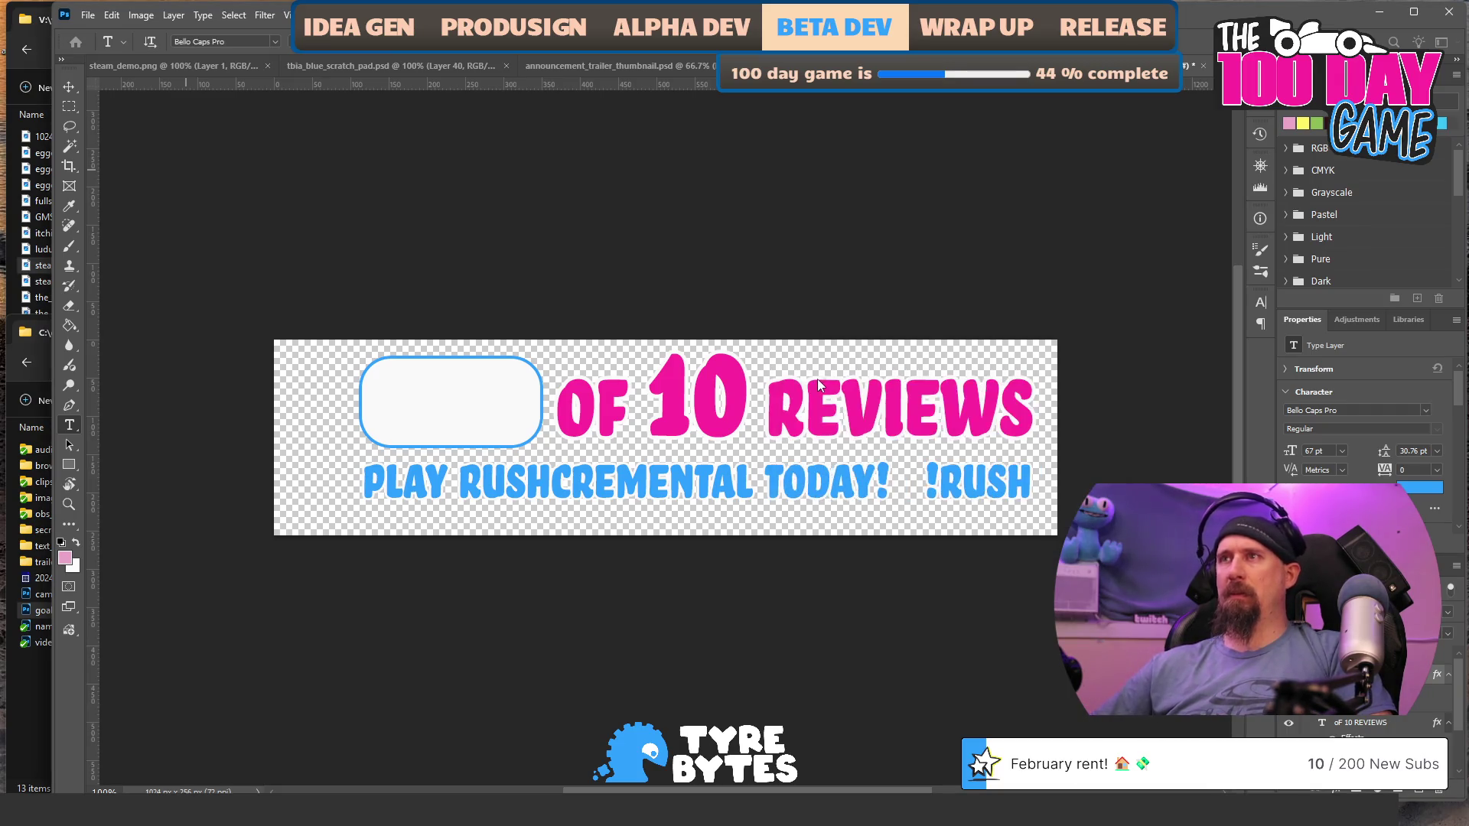
Point a File Explorer window at the rushcremental marketing folder
left_click(21, 693)
left_click(32, 254)
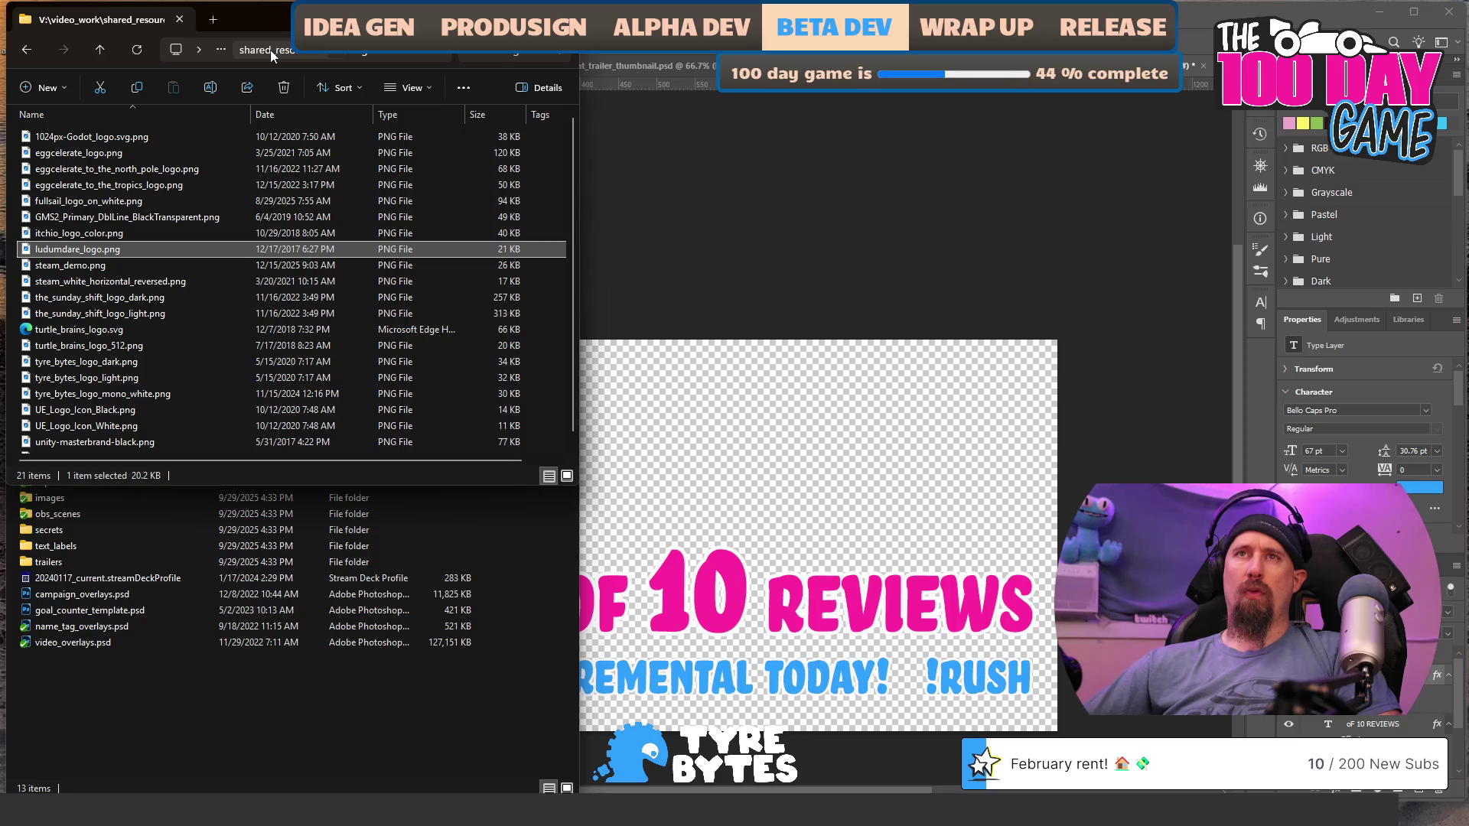
left_click(405, 52)
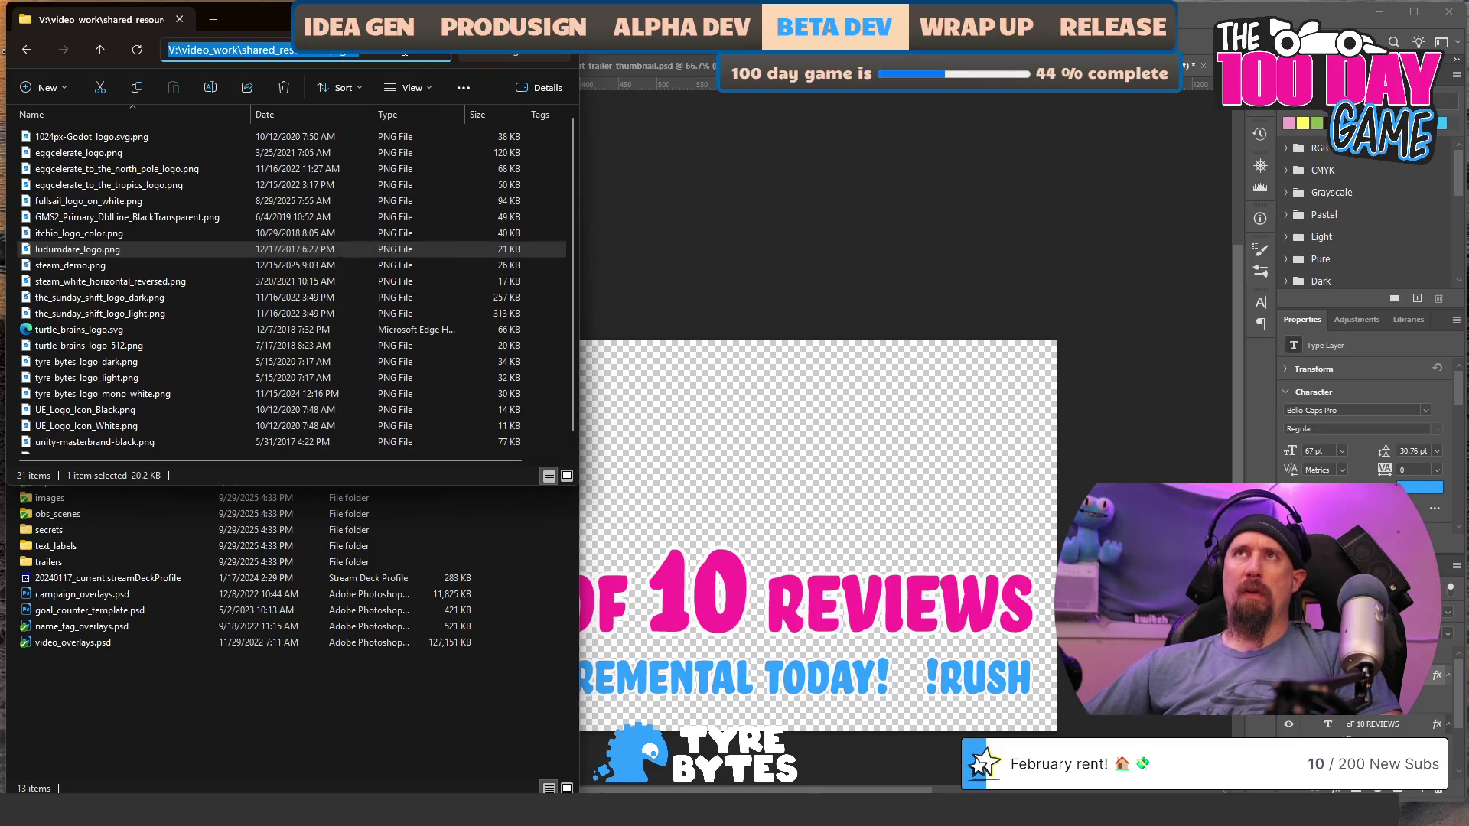
type("c:\\development\\")
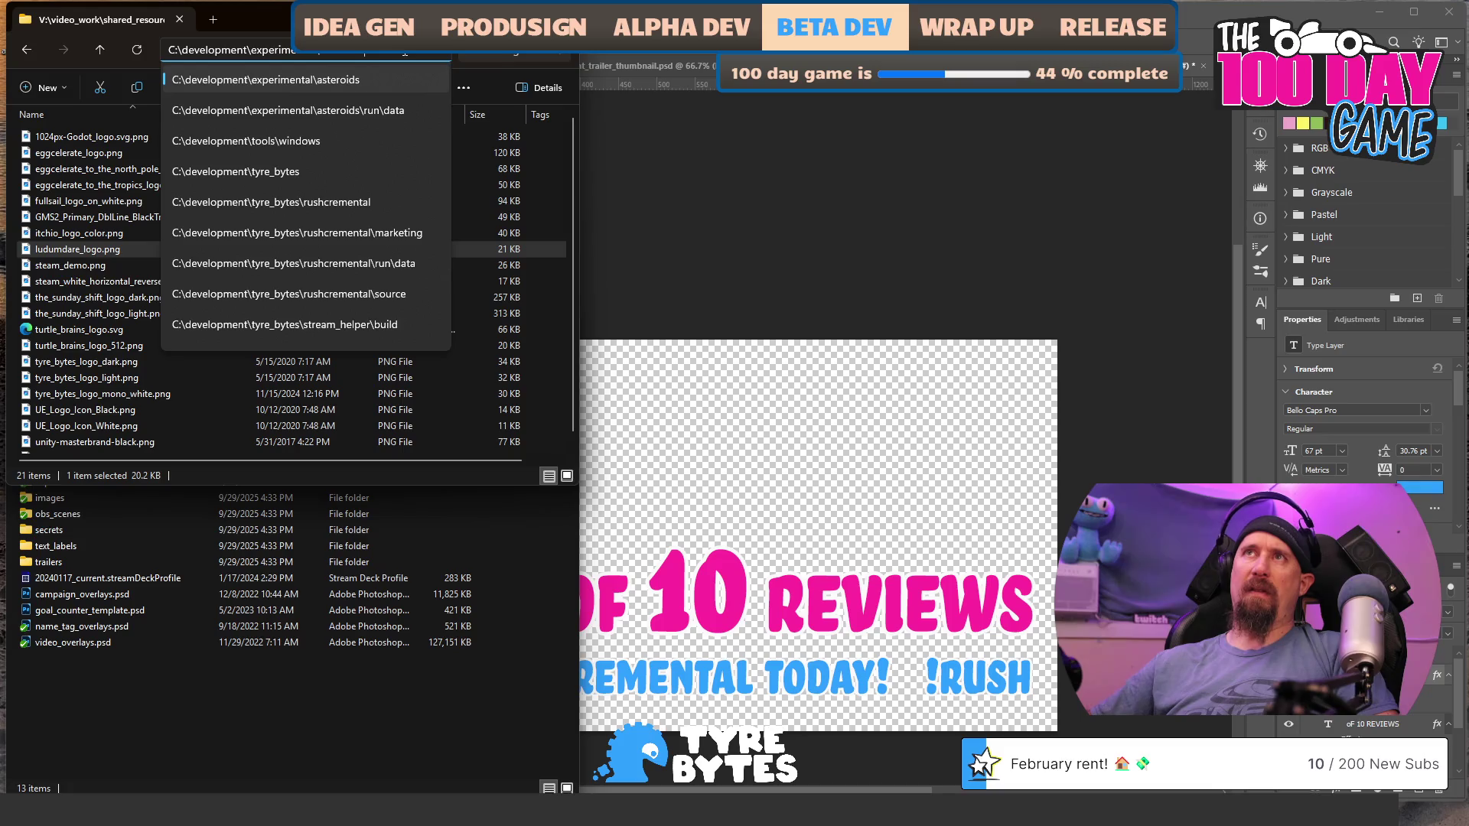
type("tyre")
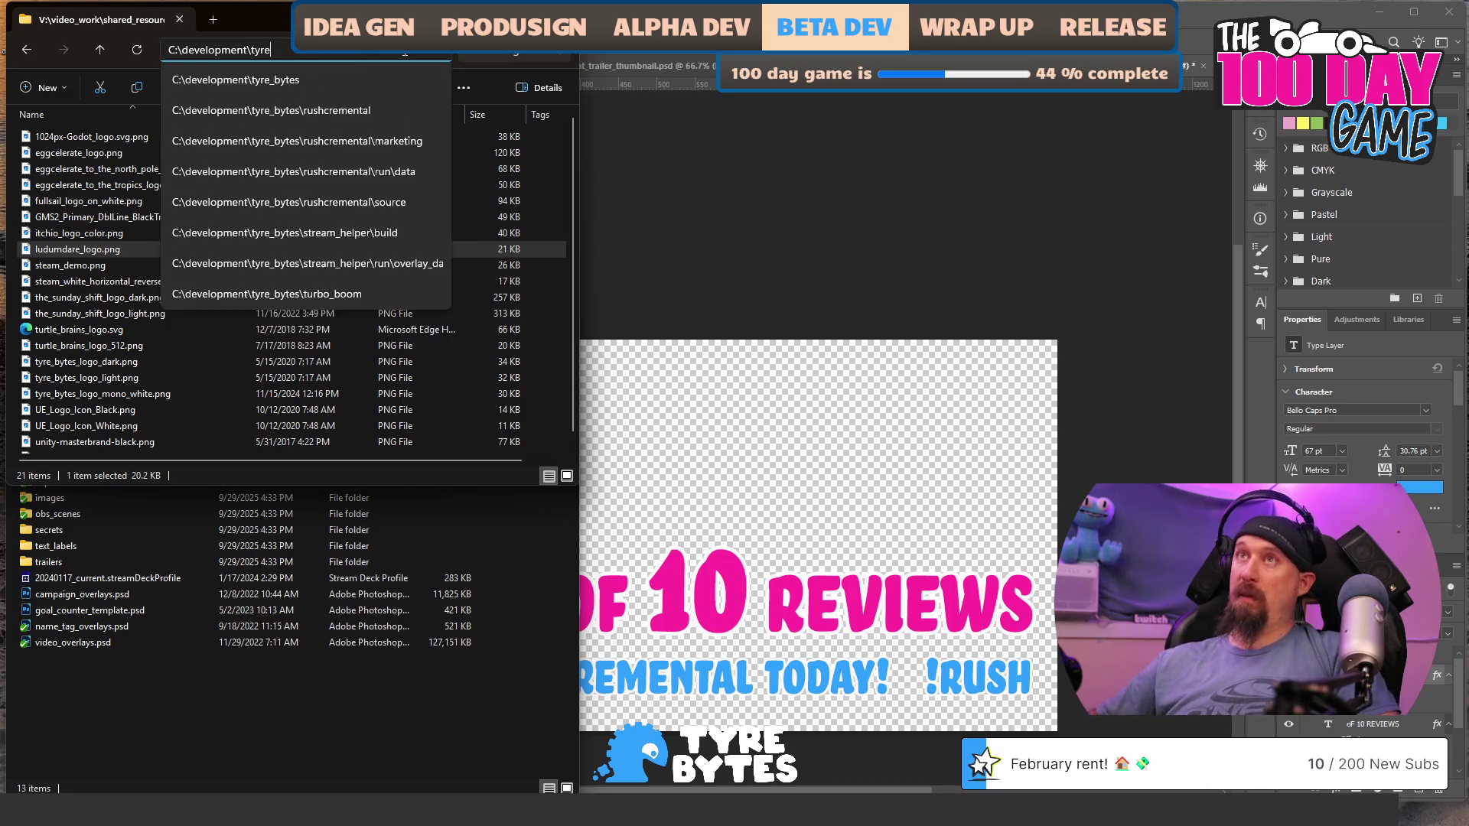
key("Down")
key("Down")
key("Down")
key("Up")
key("Down")
key("Return")
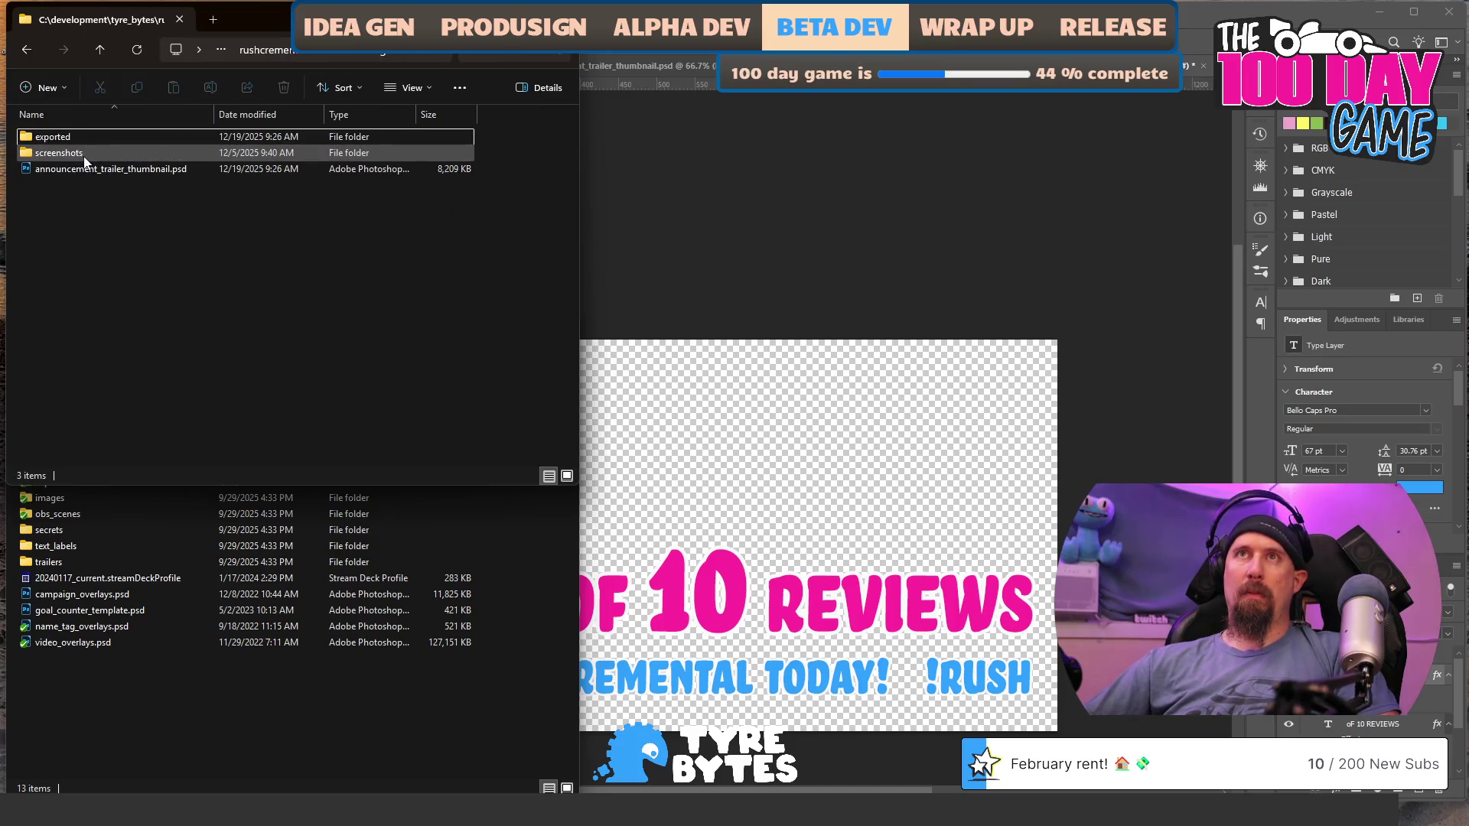
Open the exported folder, try rushcremental_full.png on the canvas, then undo it
double_click(84, 139)
mouse_move(82, 217)
left_mouse_down()
mouse_move(727, 428)
mouse_move(733, 452)
left_mouse_up()
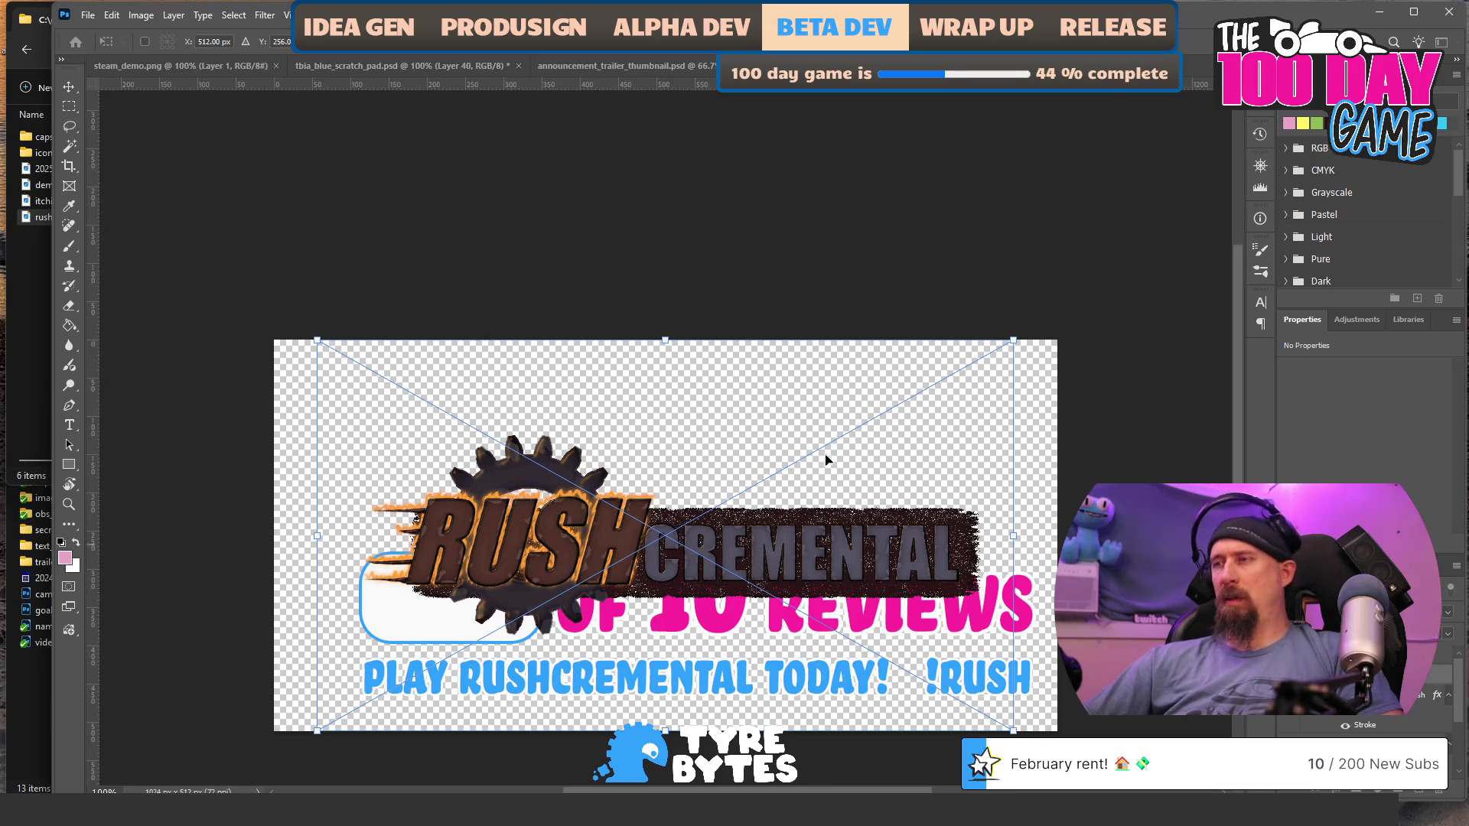
key("Escape")
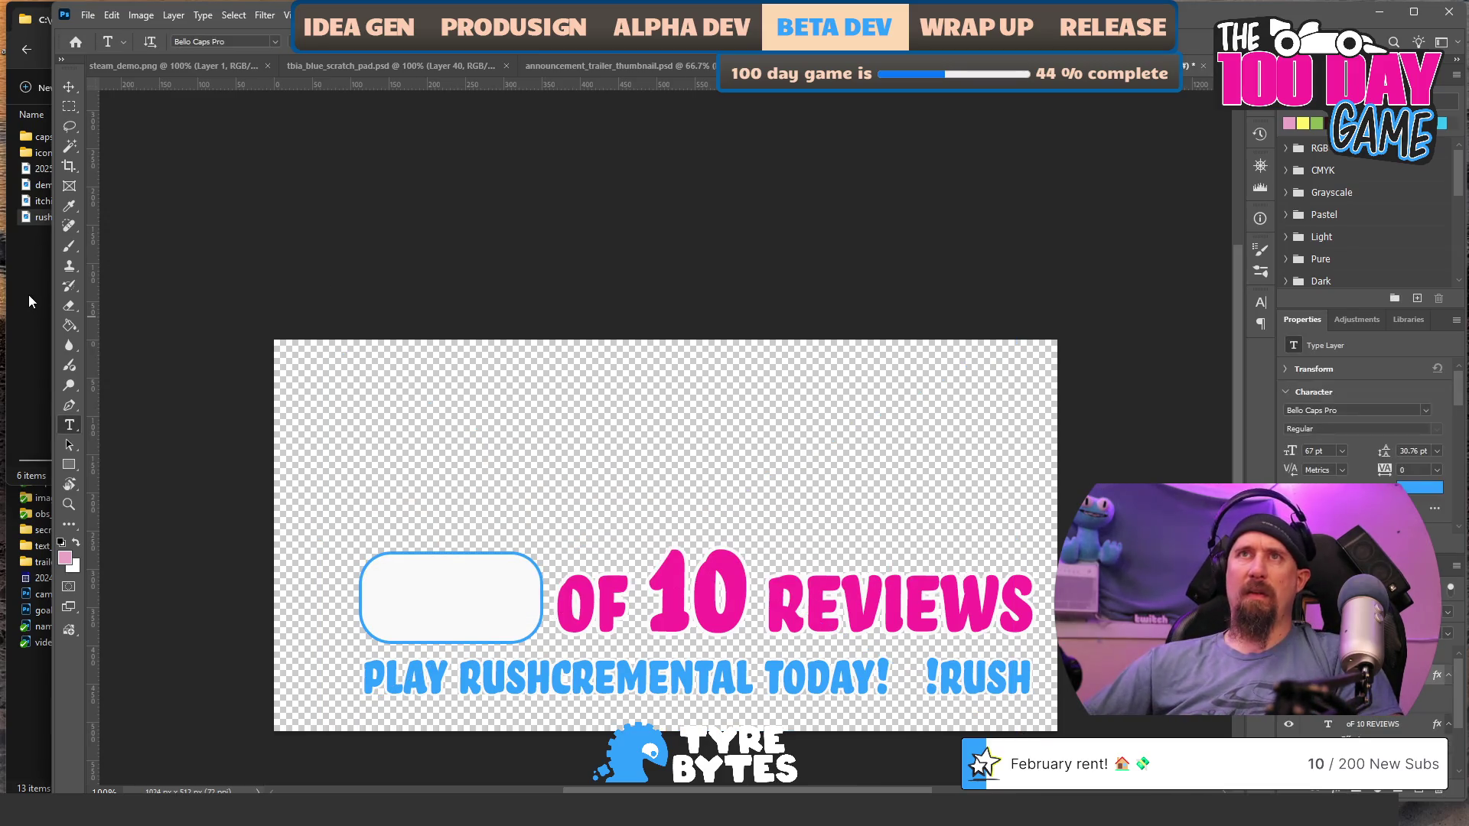
Navigate up to rushcremental, into run > data > logos, and select rushcremental_full_3x1.png
left_click(33, 299)
left_click(263, 51)
left_click(262, 50)
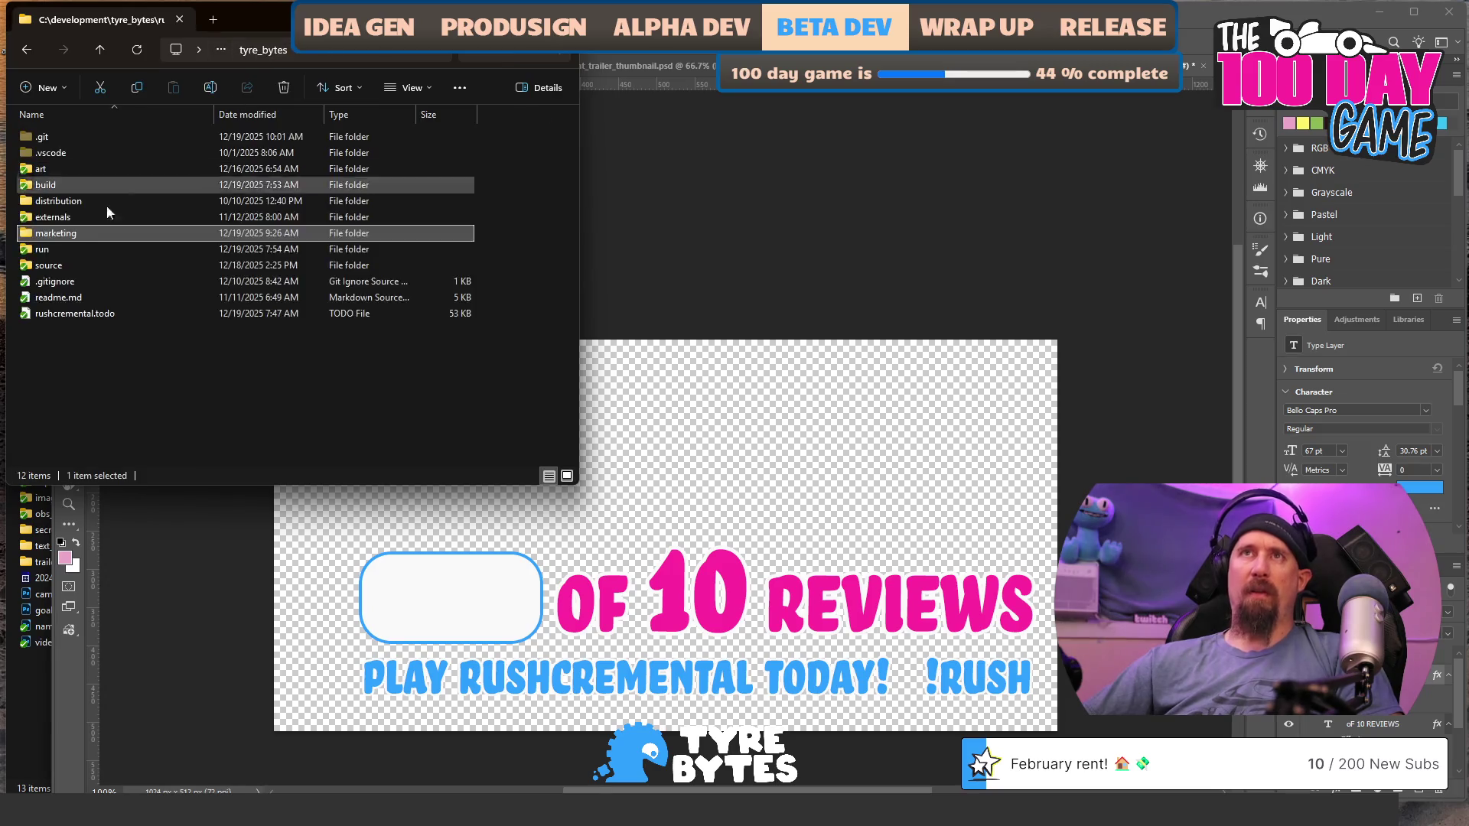
double_click(75, 252)
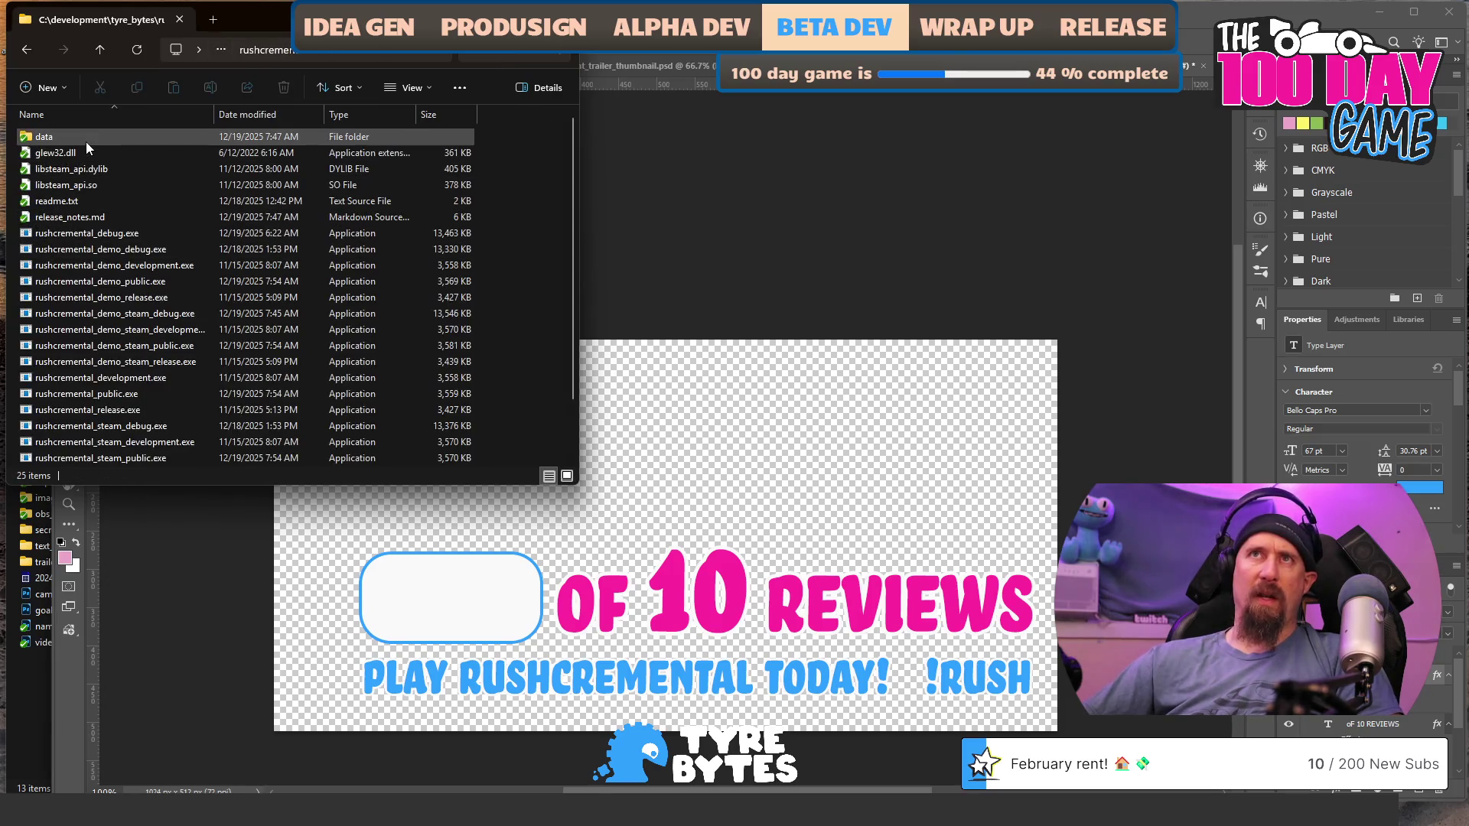
double_click(86, 140)
double_click(78, 232)
left_click(222, 203)
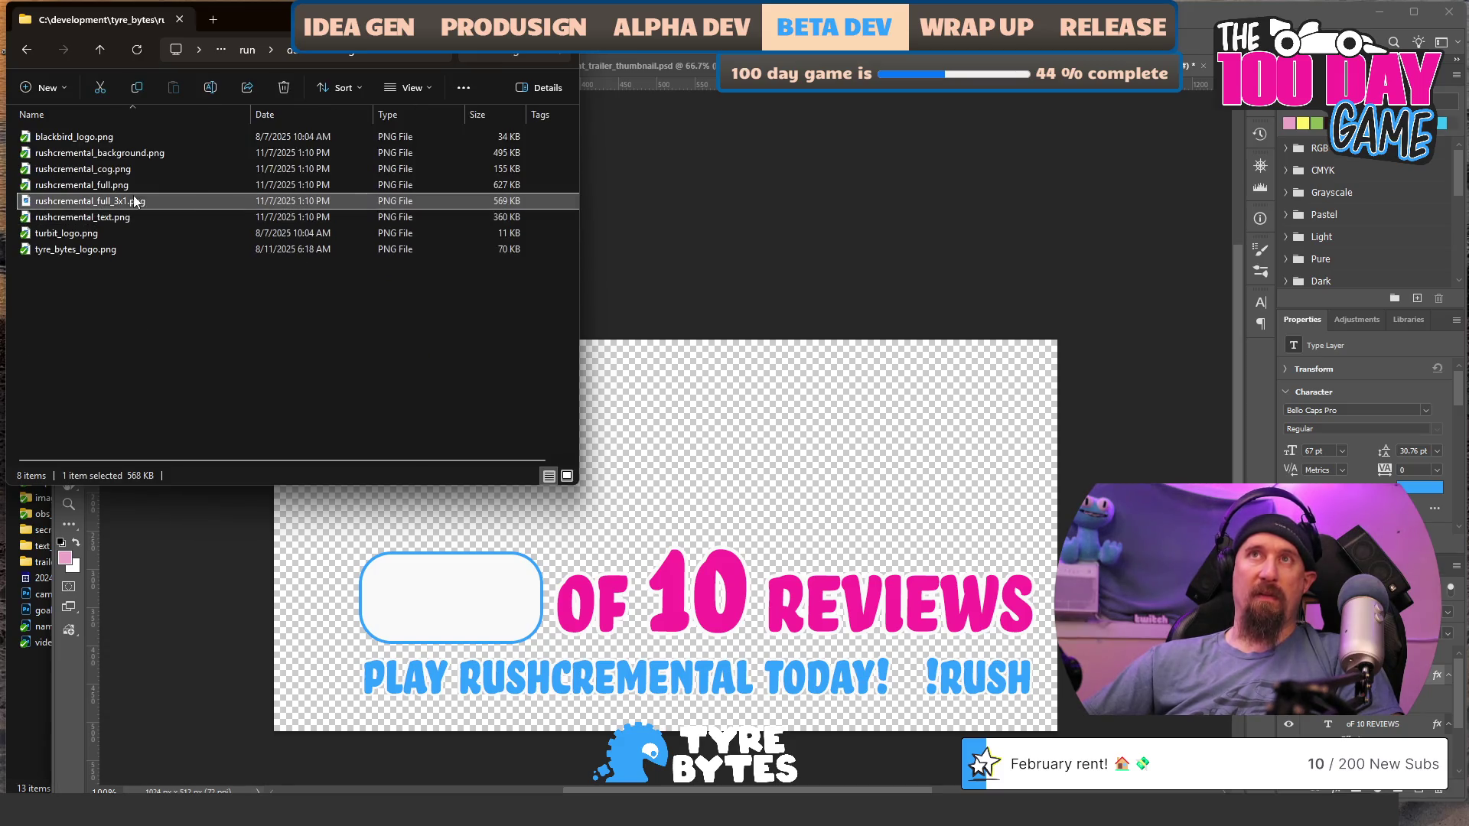
Place rushcremental_full_3x1.png on the canvas, scaled to 776 × 249 px near the top
left_click_drag(85, 203, 739, 416)
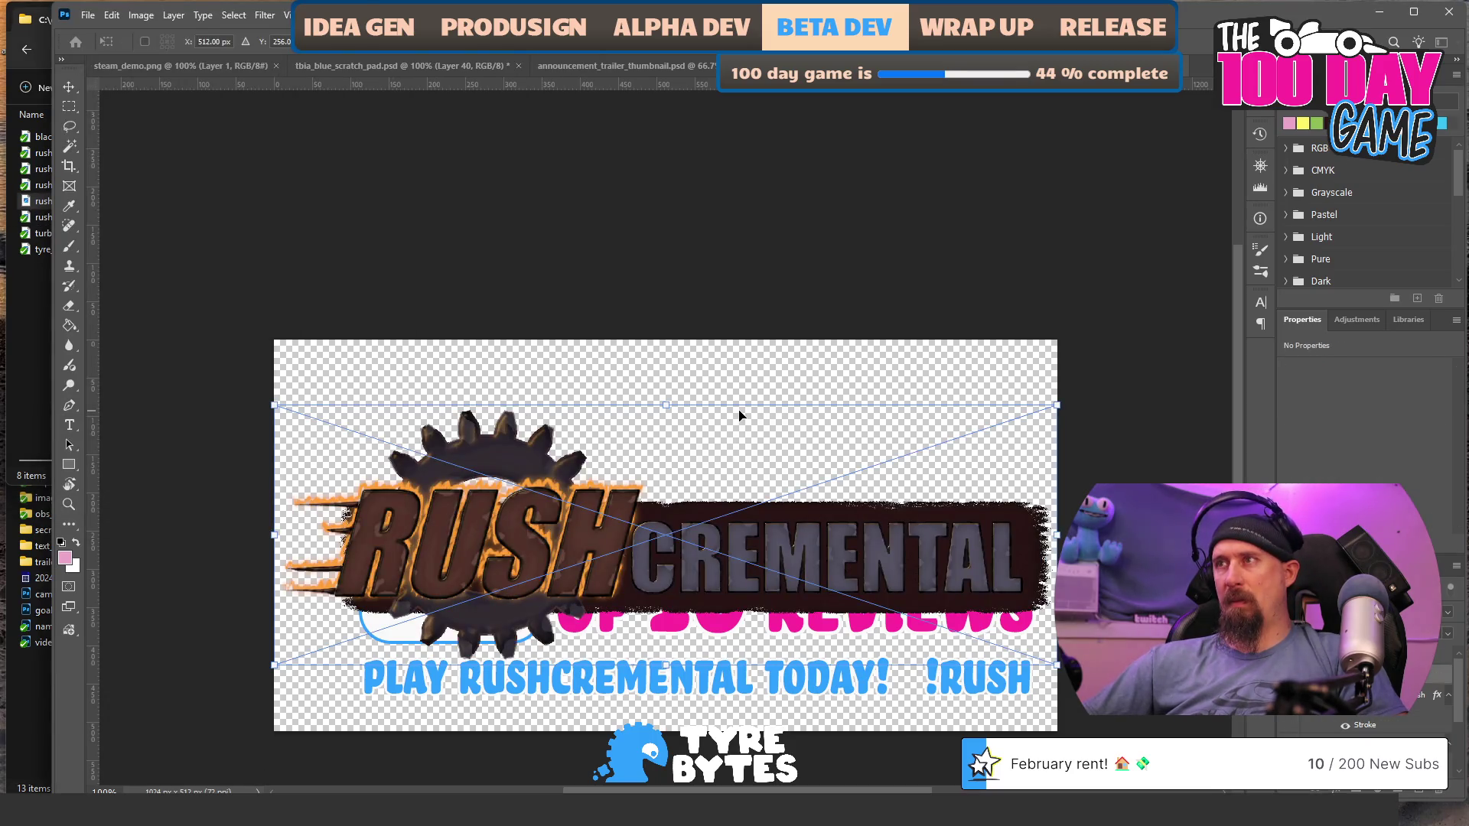
mouse_move(1055, 668)
left_mouse_down()
mouse_move(949, 597)
mouse_move(871, 603)
left_mouse_up()
mouse_move(710, 552)
left_mouse_down()
mouse_move(765, 528)
mouse_move(814, 467)
mouse_move(865, 468)
left_mouse_up()
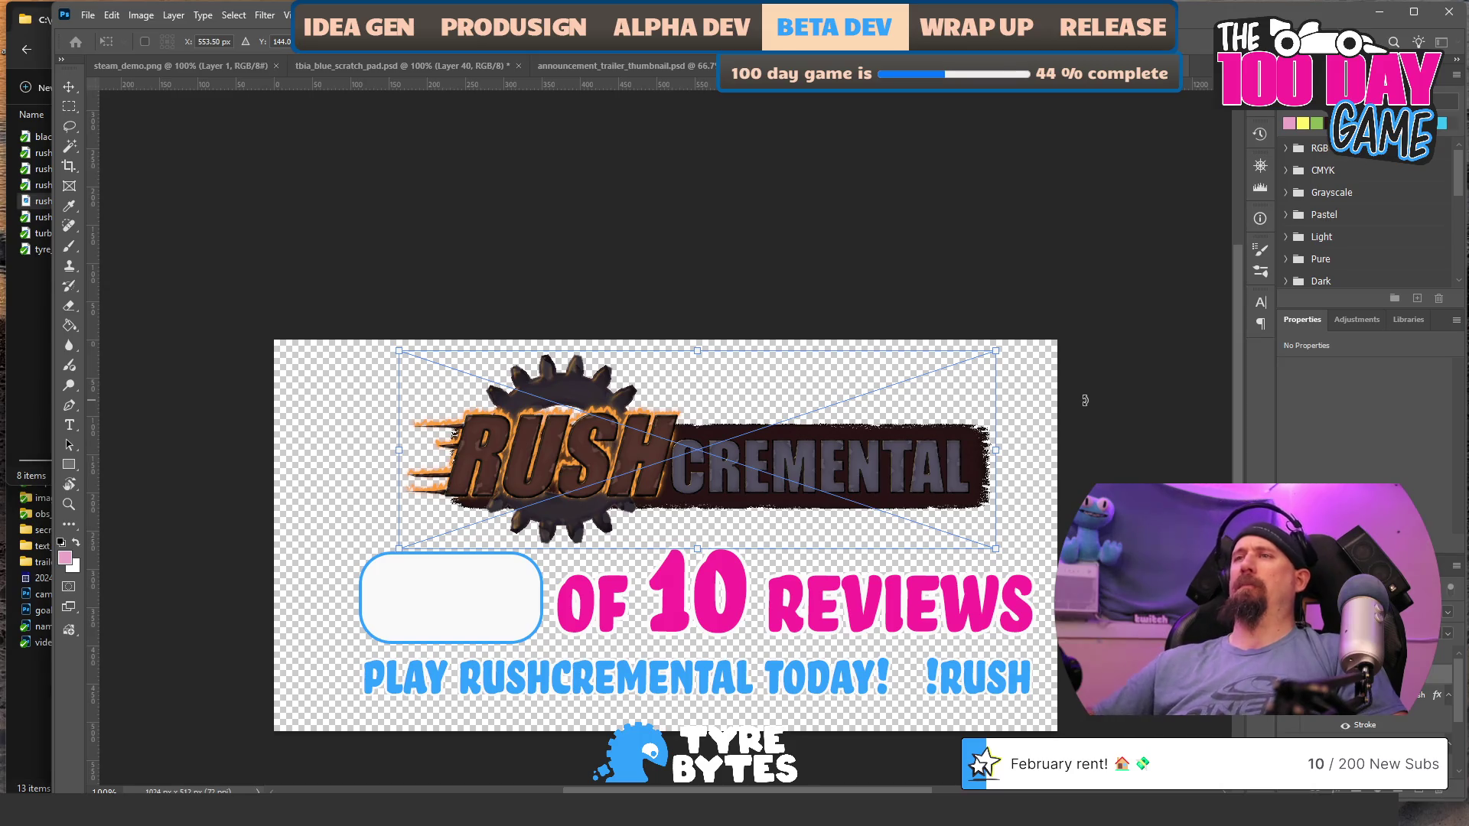
key("Return")
key("t")
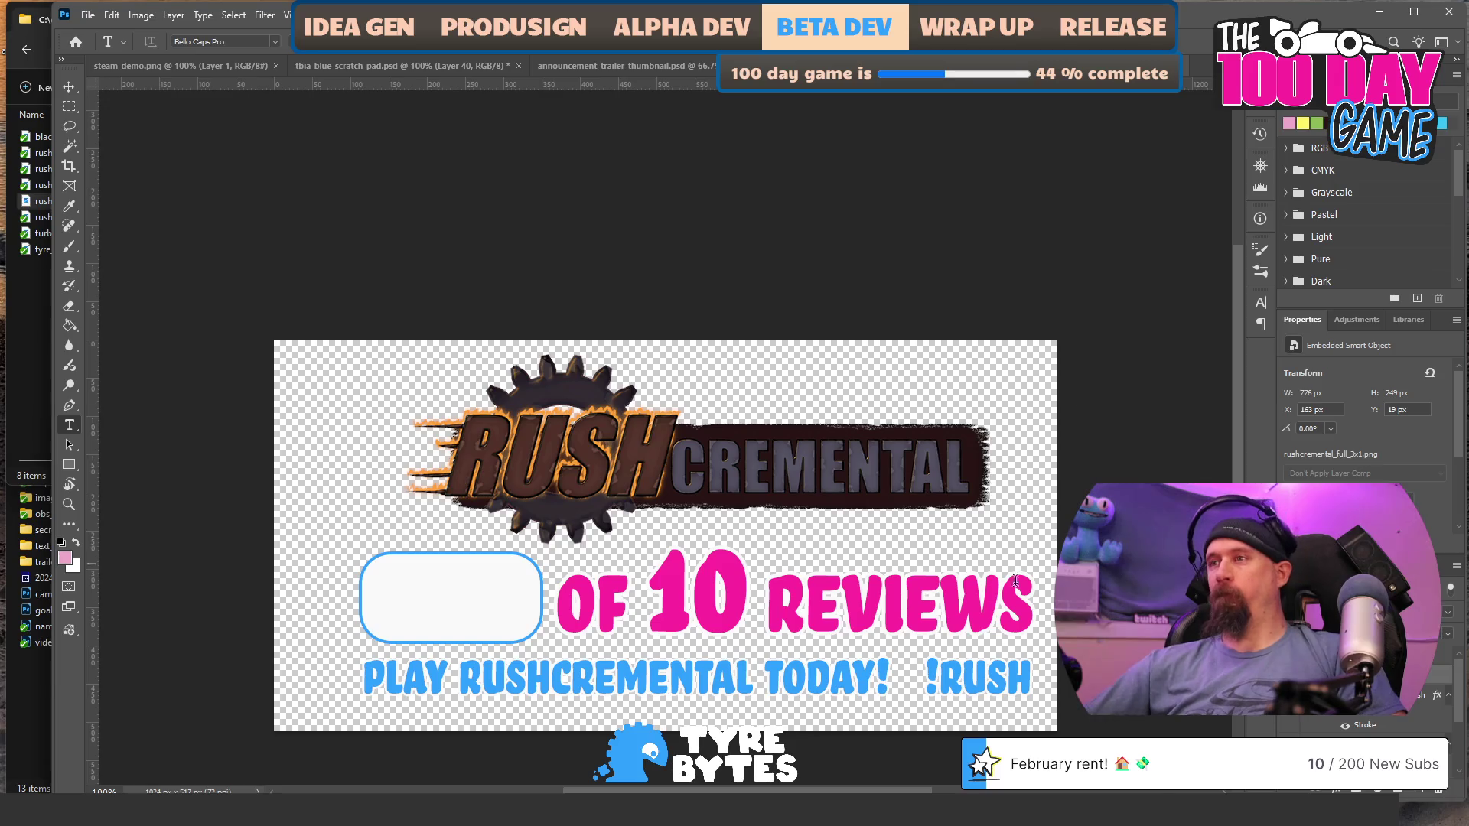
Delete all text of the 'PLAY RUSHCREMENTAL TODAY! !RUSH' line and commit it
left_click(866, 665)
key("ctrl+a")
key("BackSpace")
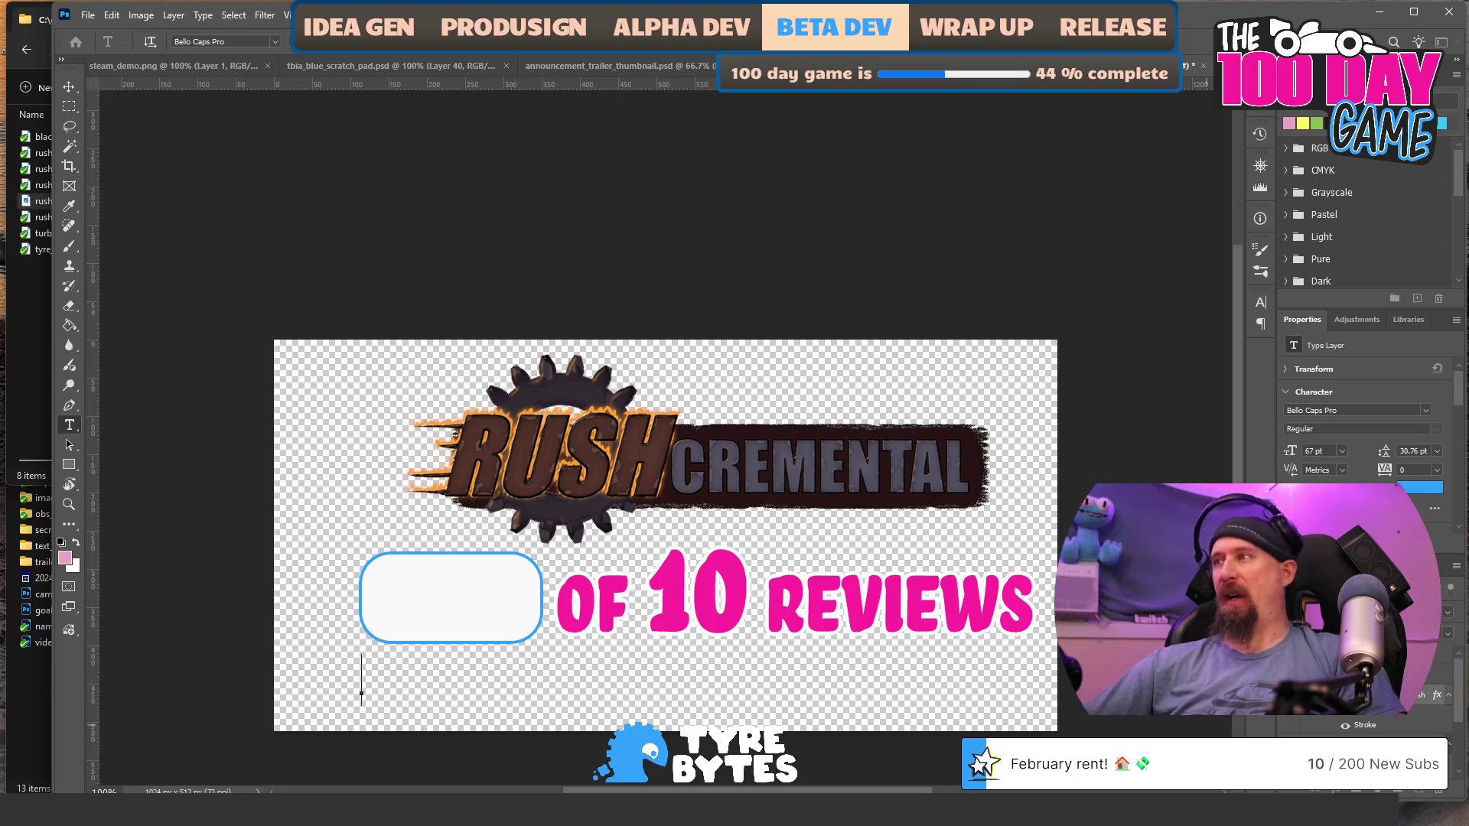
key("Escape")
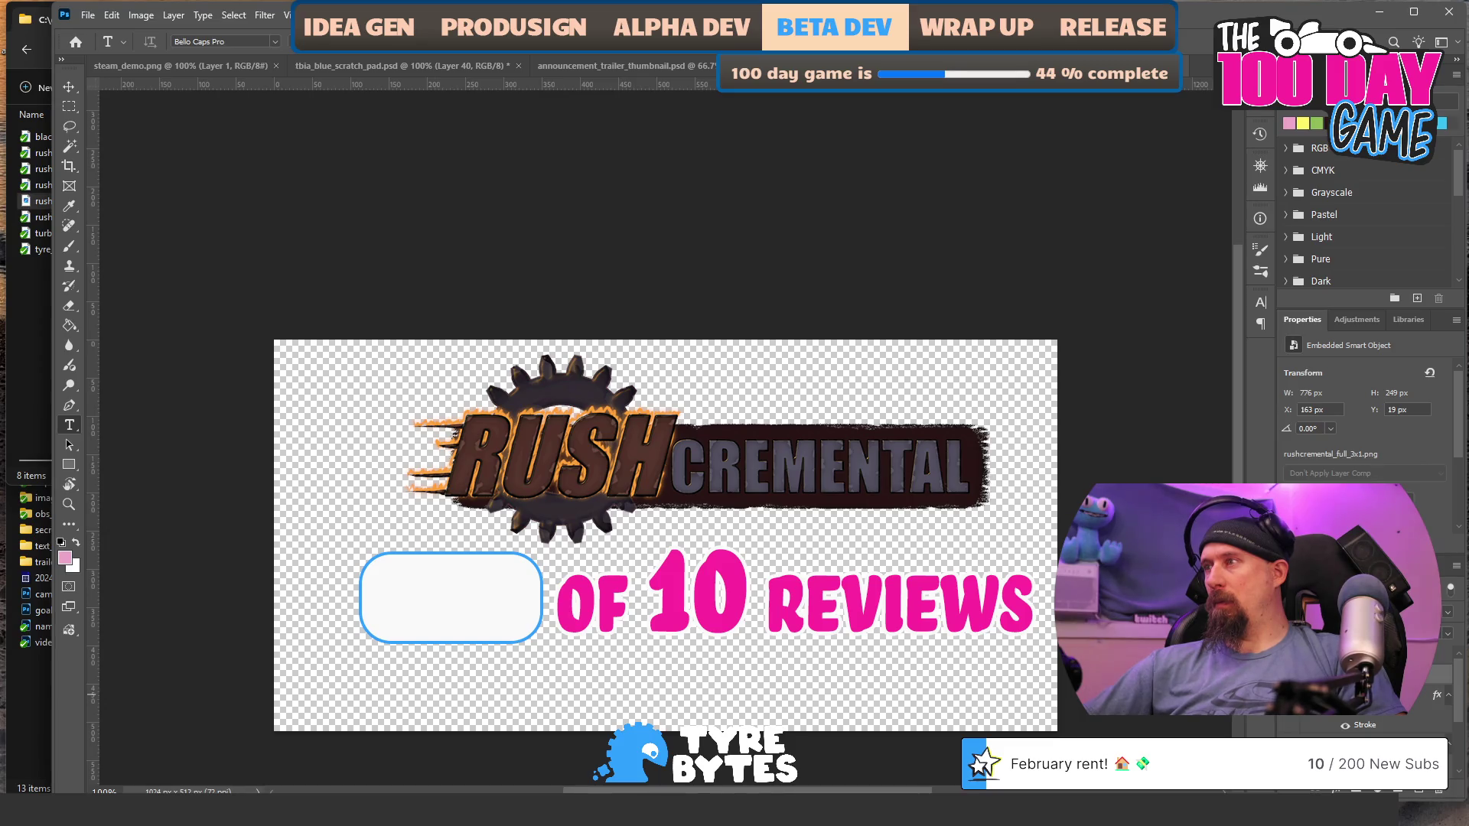
Toggle visibility of the OF 10 REVIEWS and rounded box layers to check what they hold
left_click(1293, 719)
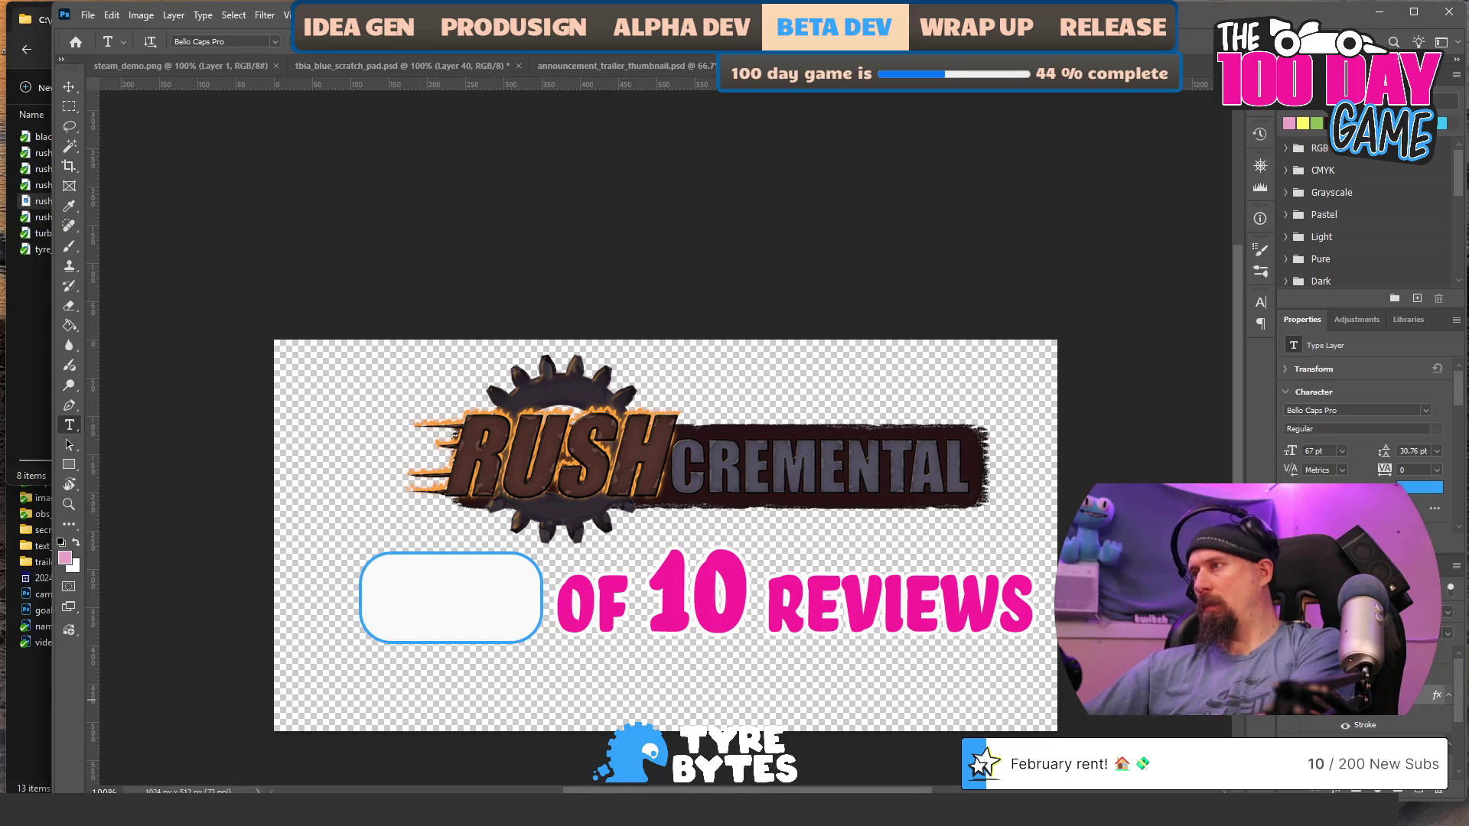
left_click(1293, 719)
left_click(1293, 719)
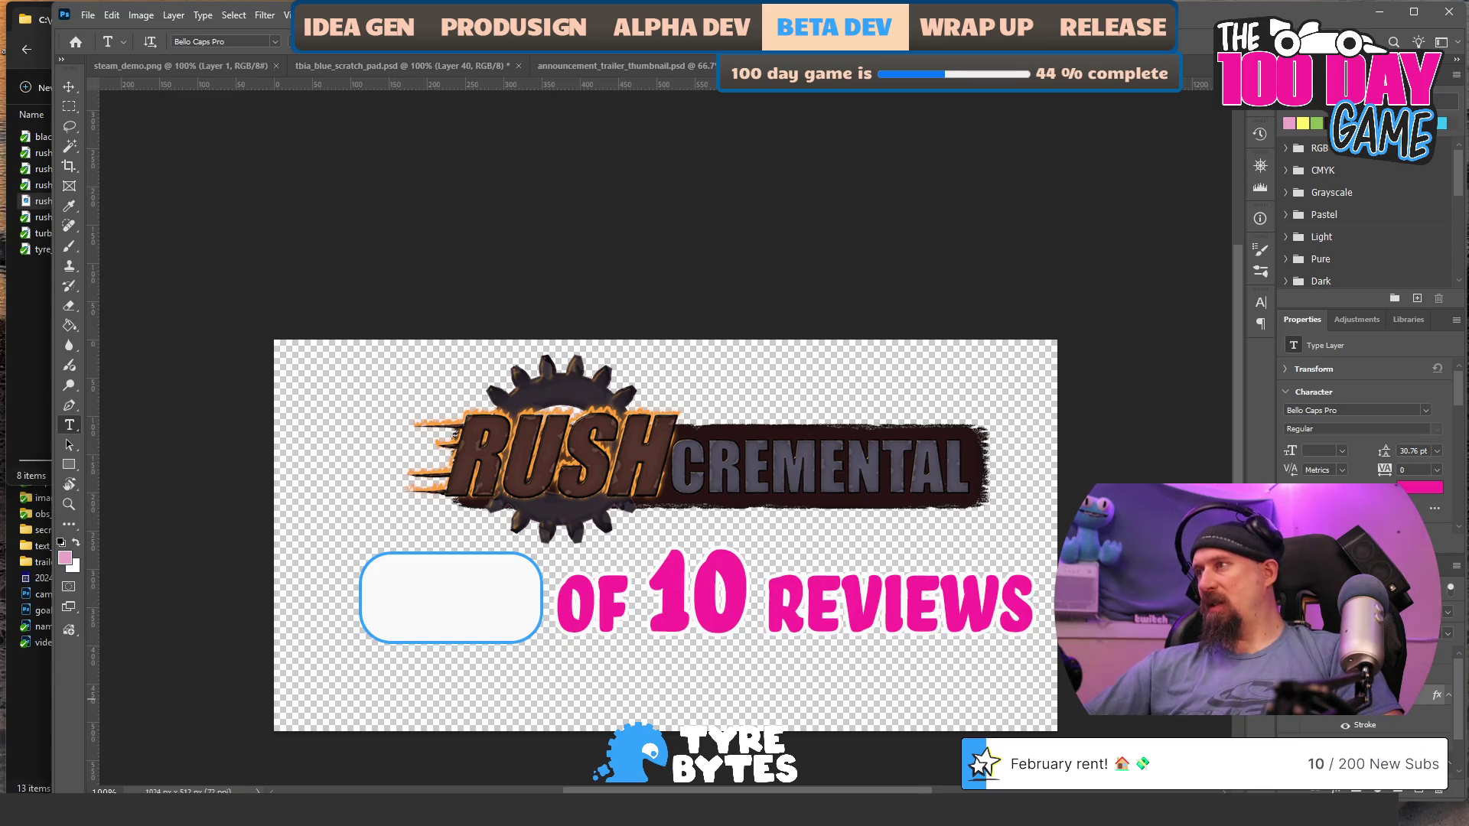
left_click(1293, 719)
left_click(1293, 719)
left_click(1347, 689)
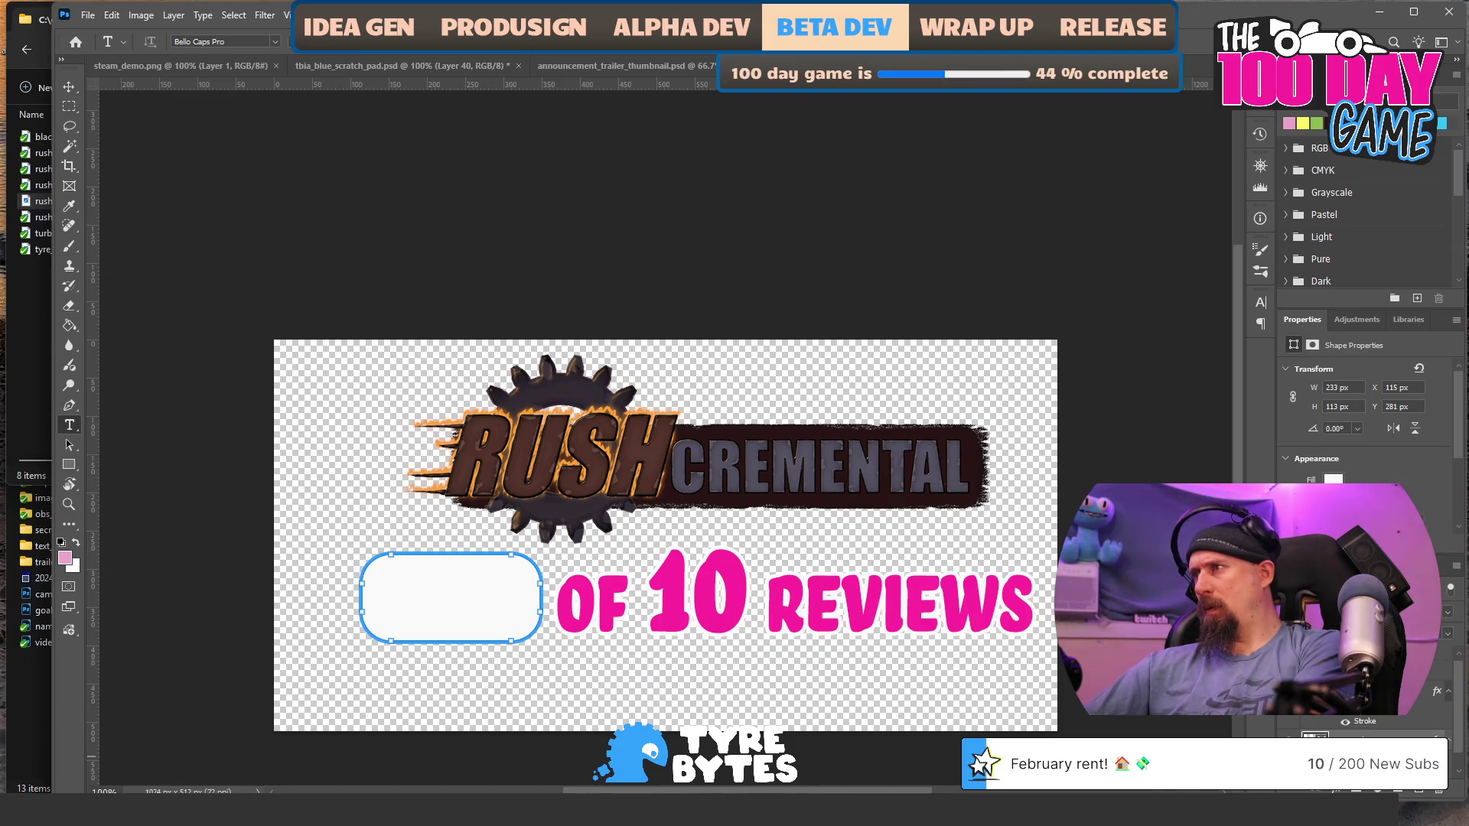
left_click(1293, 720)
left_click(1293, 719)
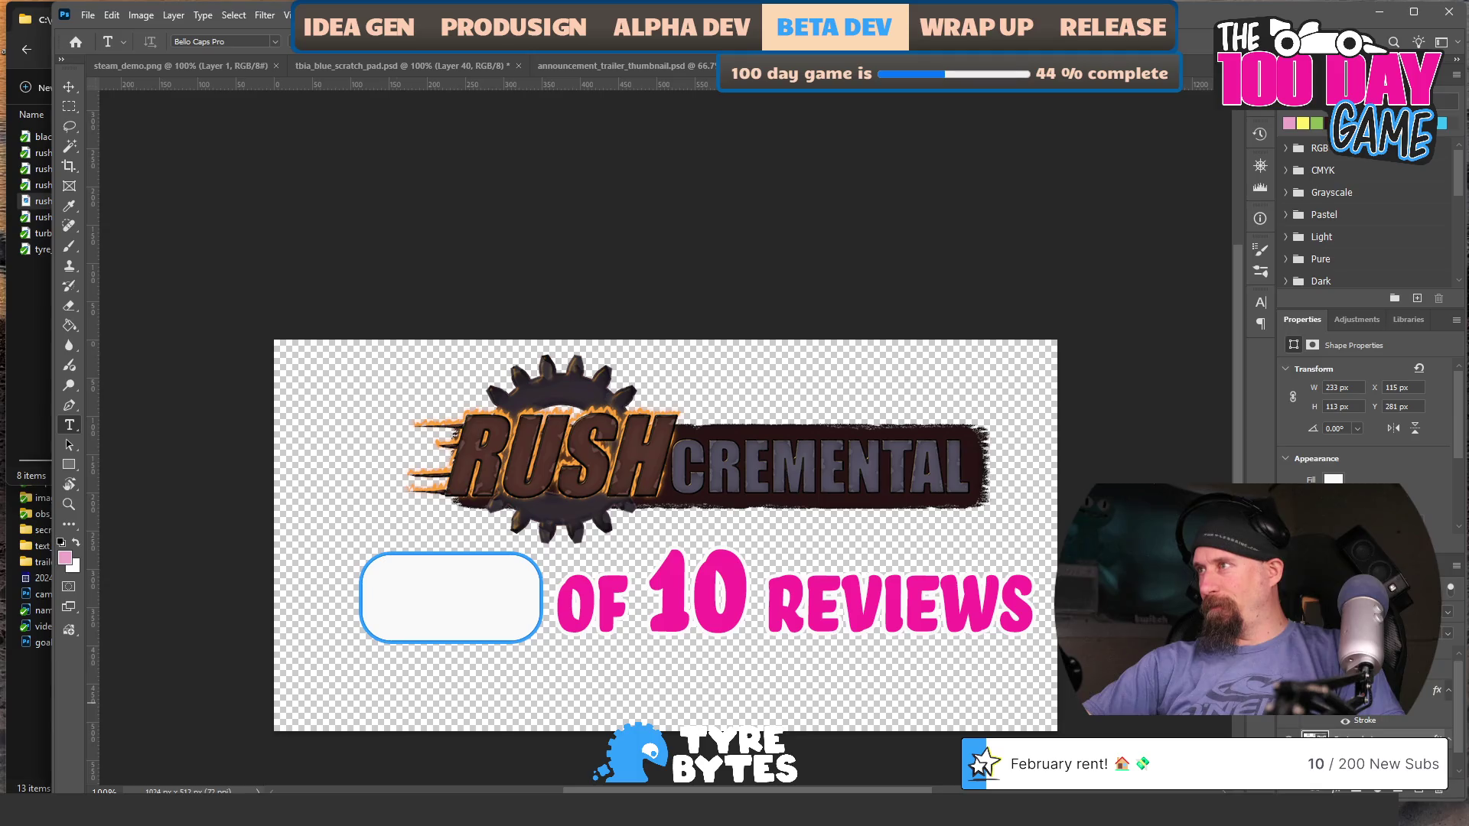
key("v")
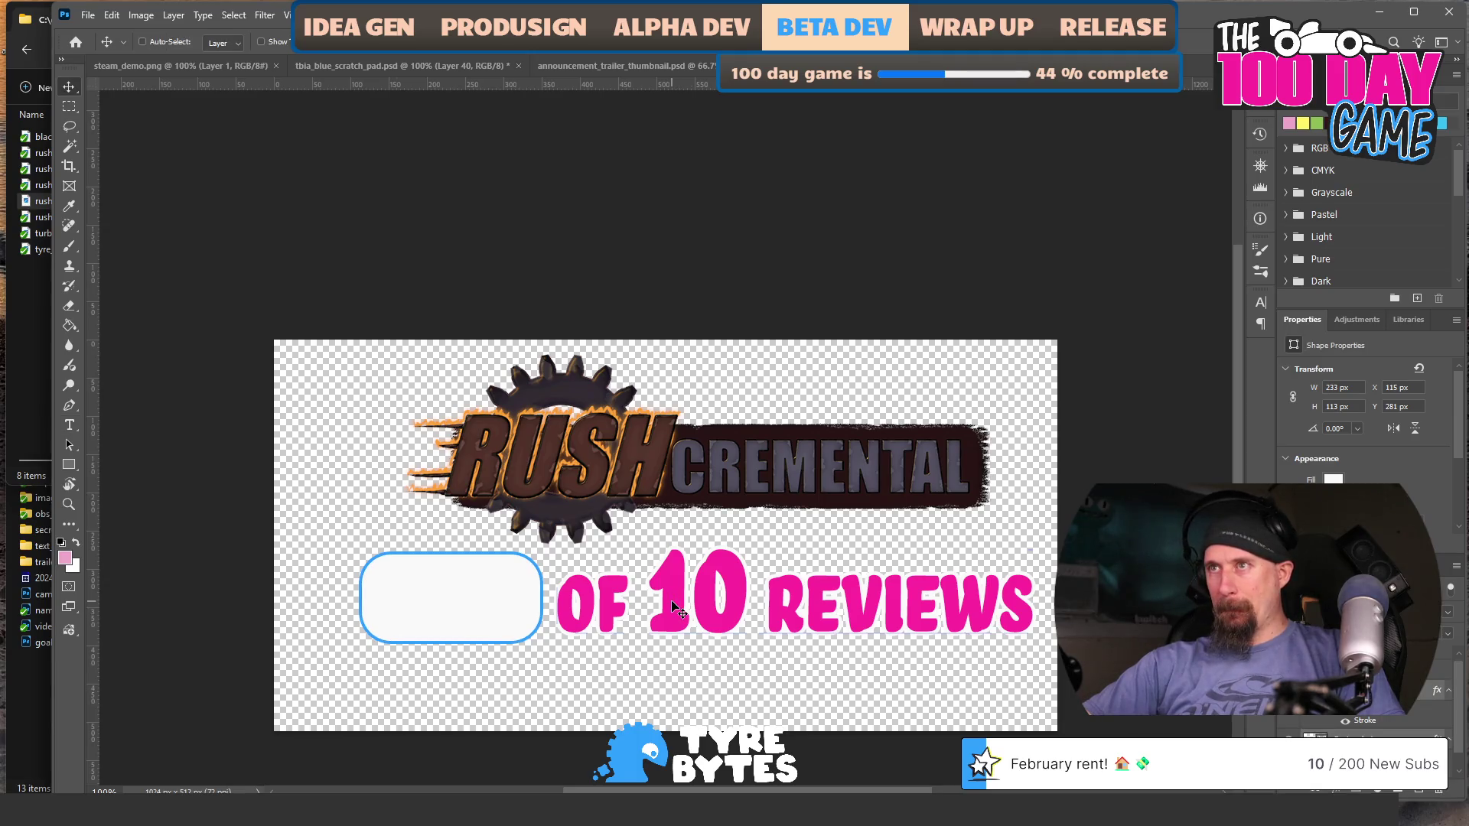
Shift the box and text down about 78 px, then enlarge and reposition the logo
left_click_drag(578, 607, 578, 678)
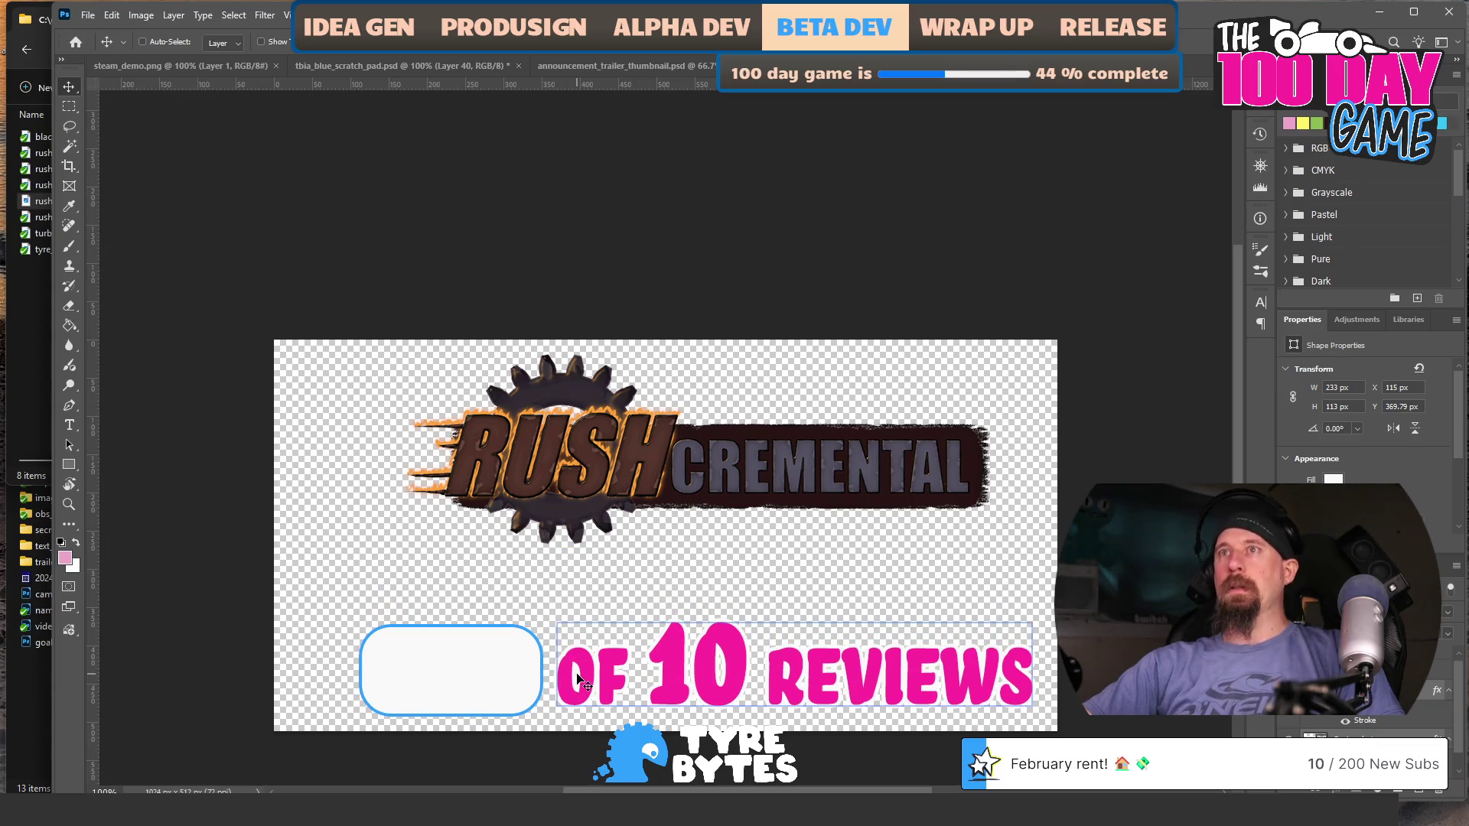
left_click(1350, 737)
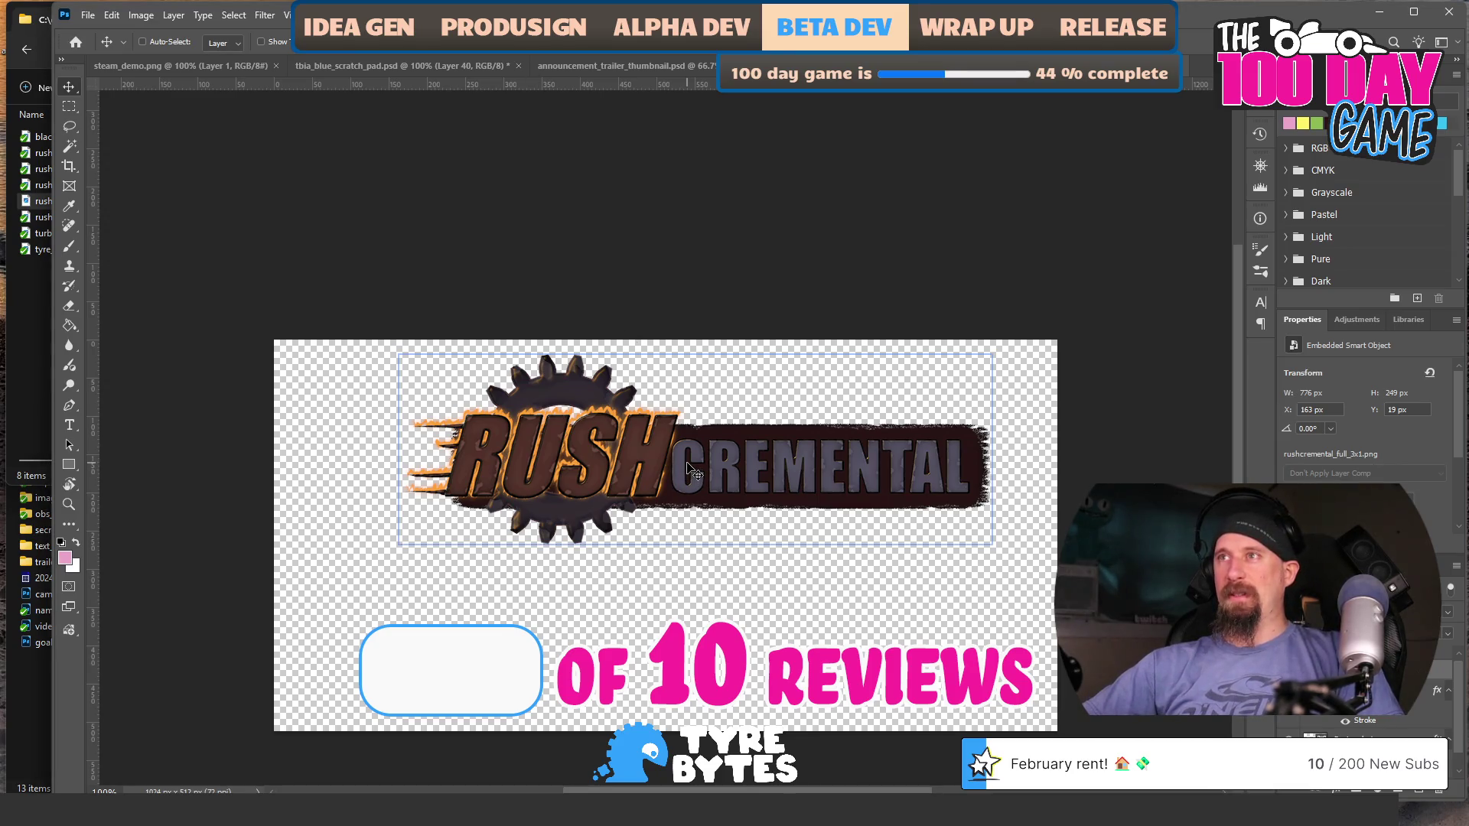
key("ctrl+t")
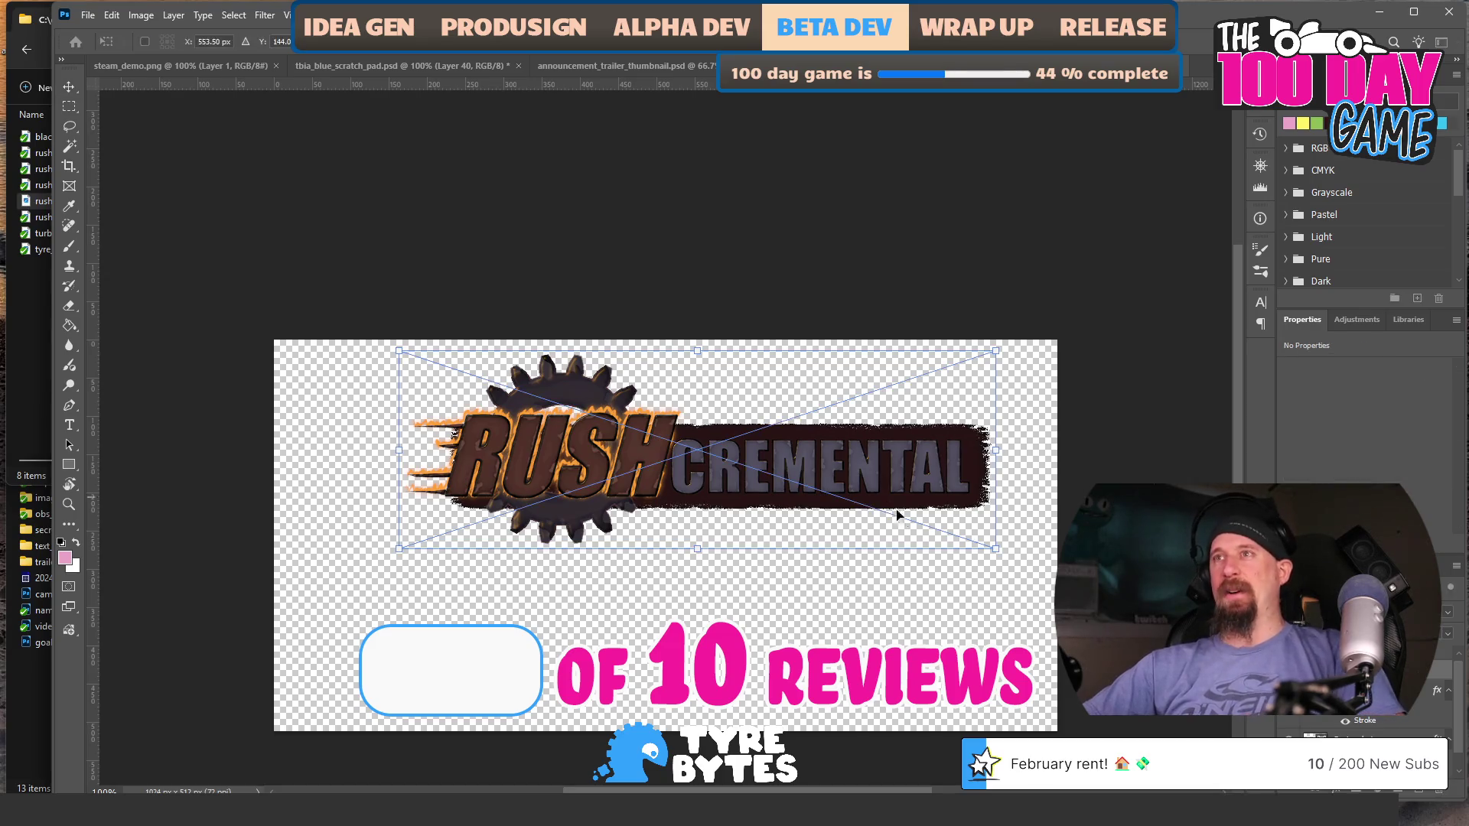
left_click_drag(993, 546, 1110, 586)
mouse_move(942, 474)
left_mouse_down()
mouse_move(840, 502)
mouse_move(852, 478)
left_mouse_up()
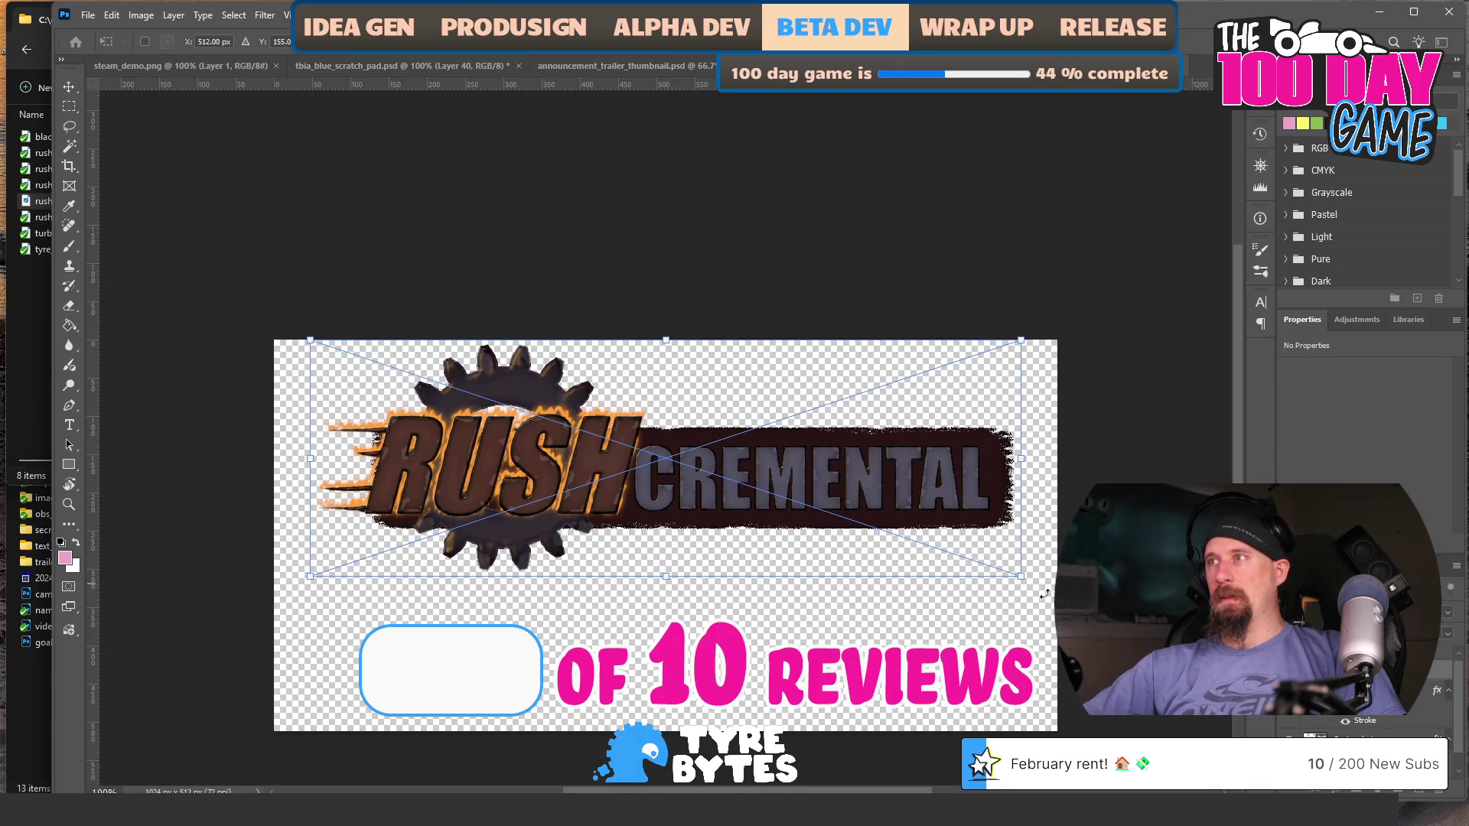
left_click_drag(1023, 574, 1059, 588)
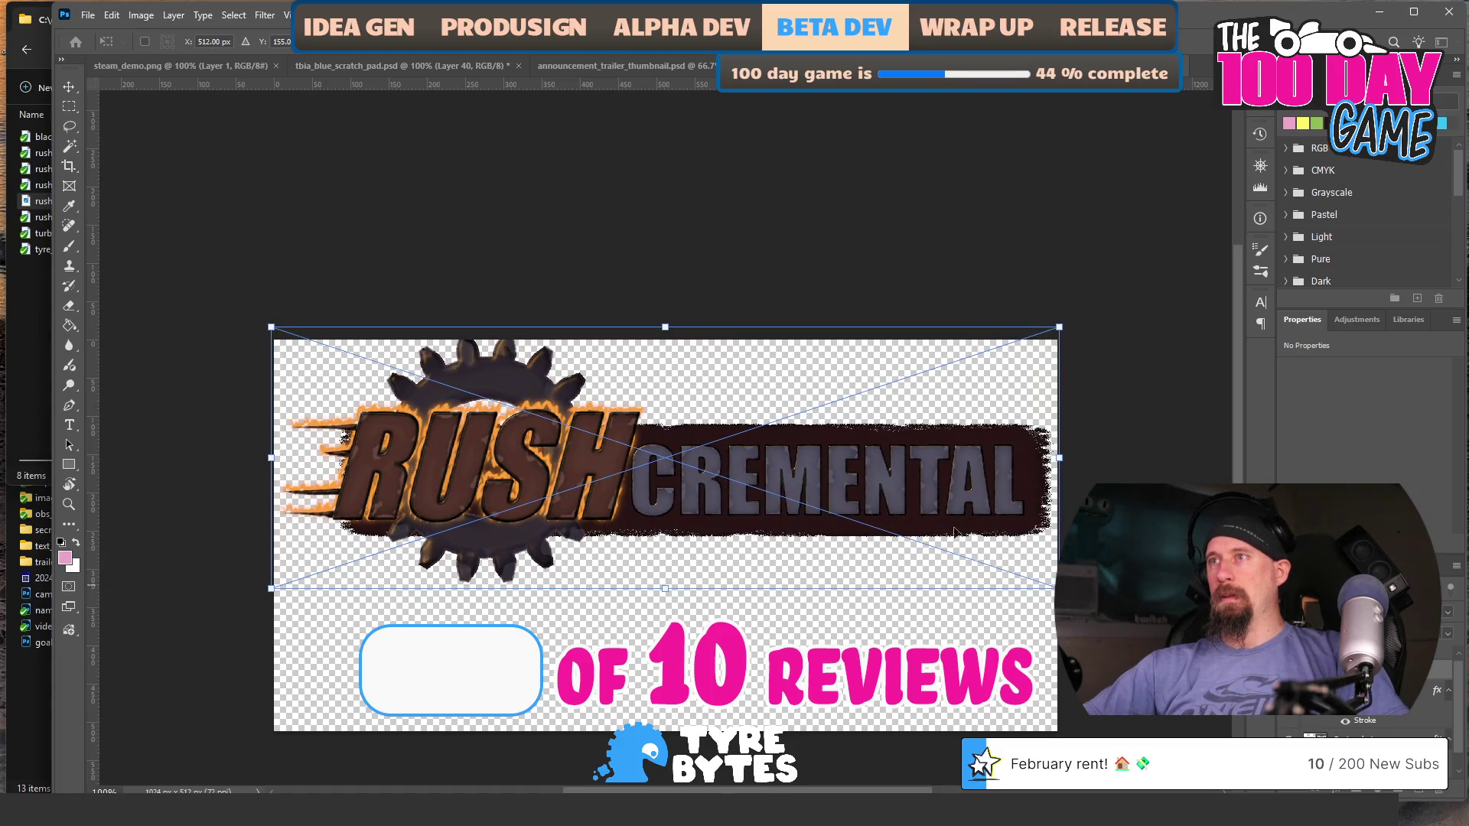
left_click_drag(786, 484, 788, 503)
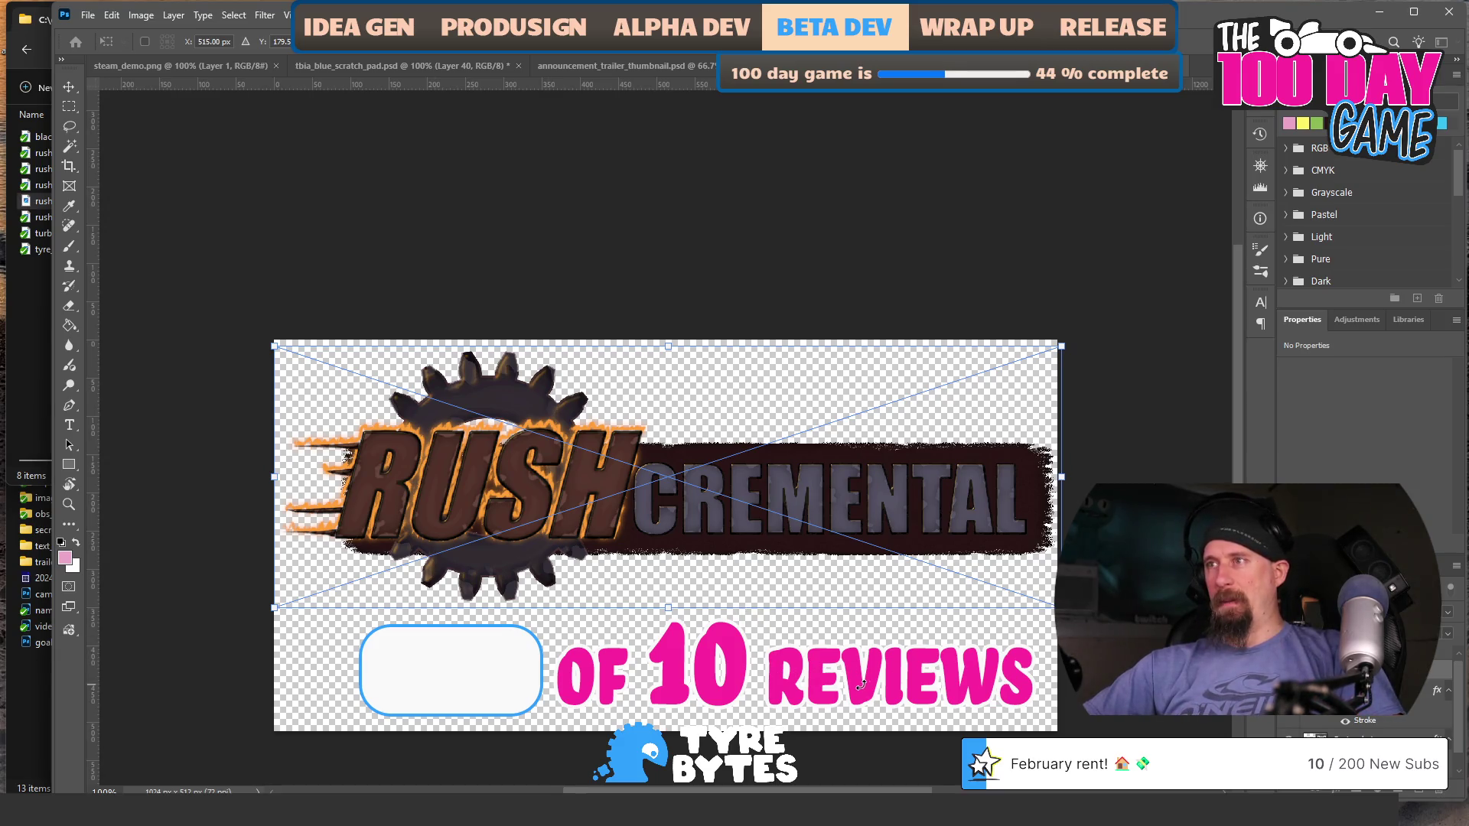
key("Return")
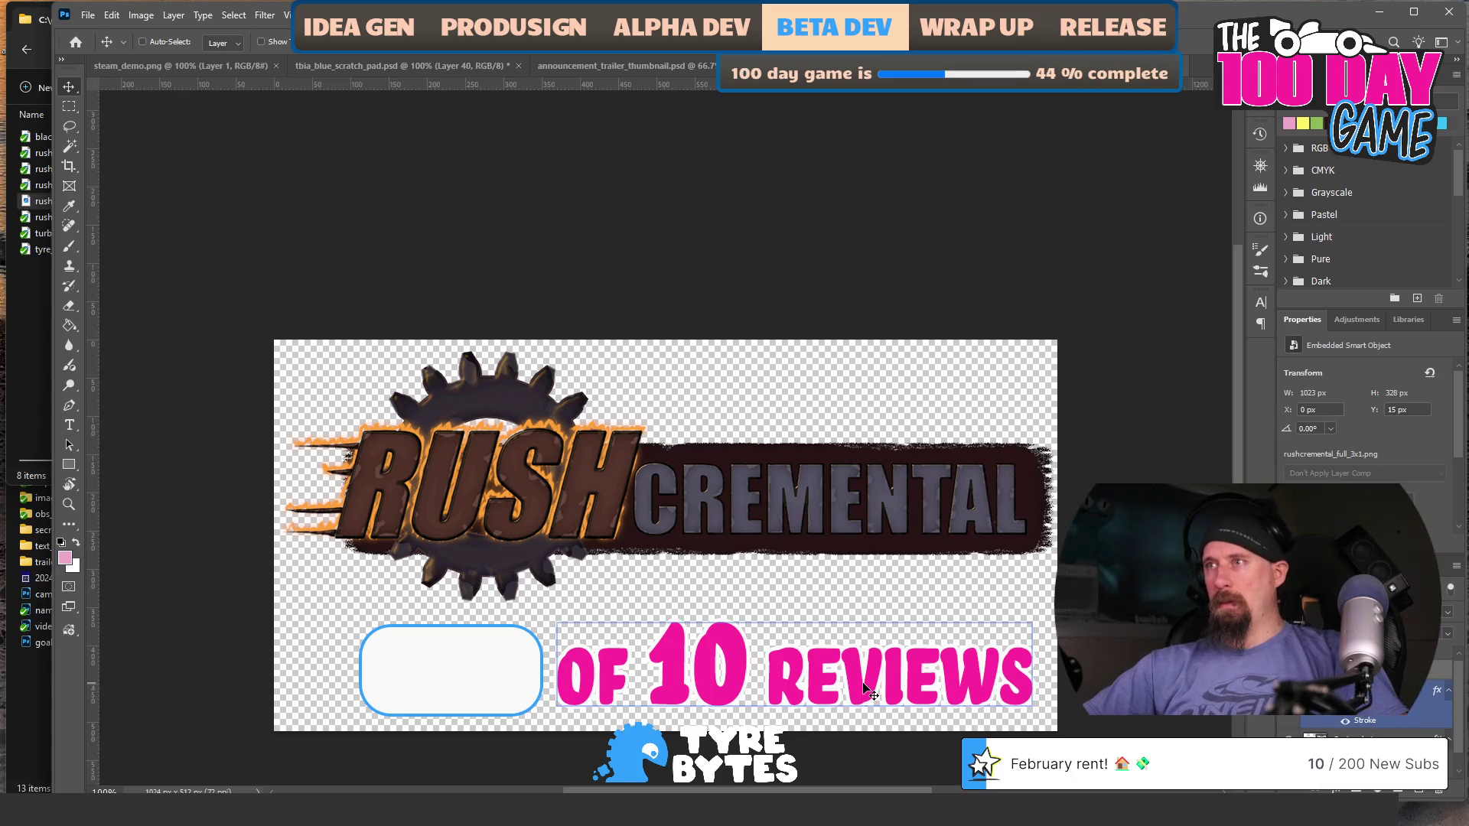
Scale the rounded box and OF 10 REVIEWS text to 195.68 × 94.79 px just under the logo
left_click(676, 690, "ctrl")
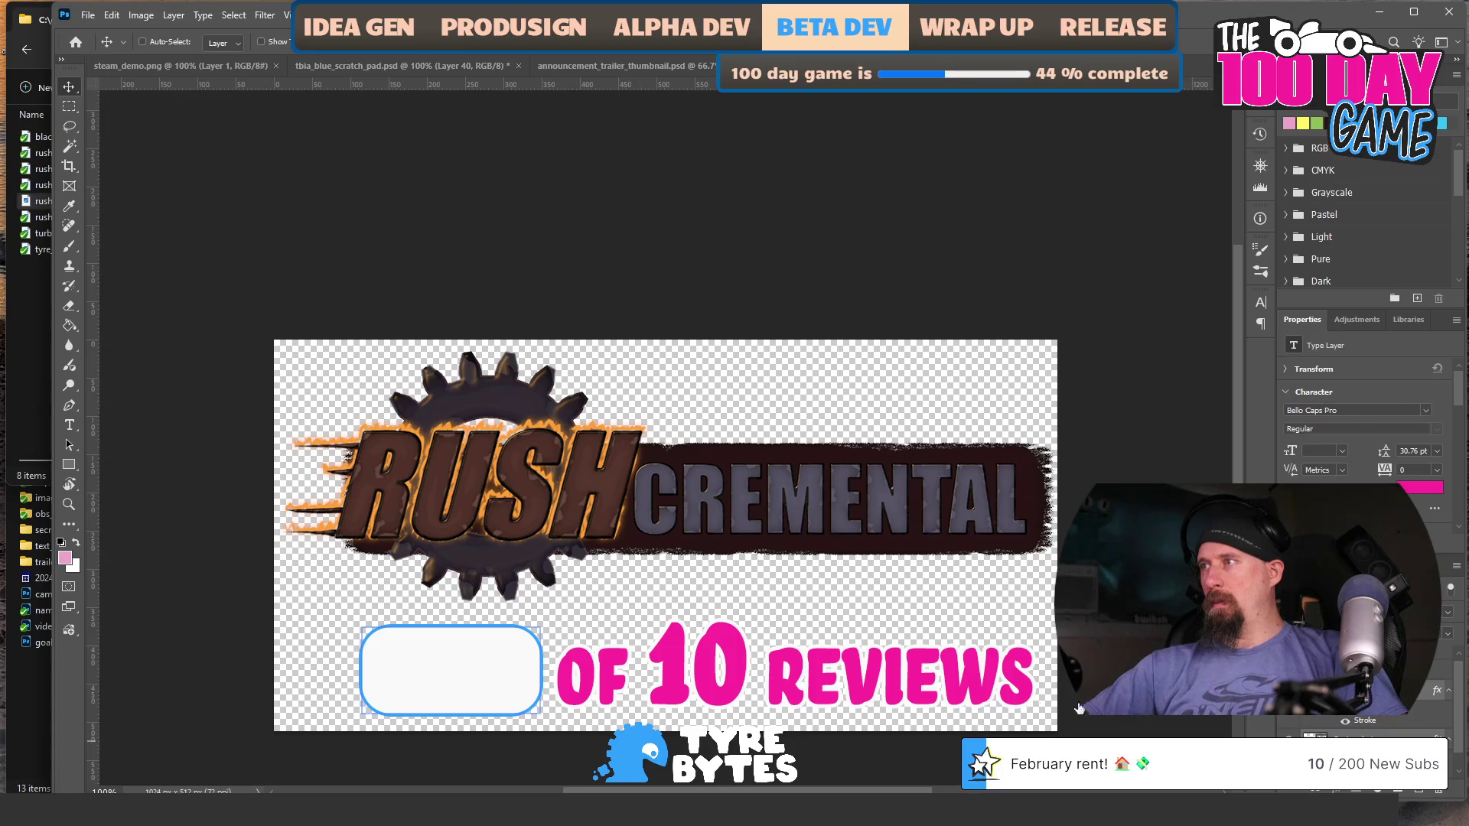
left_click(731, 649, "ctrl")
key("ctrl+t")
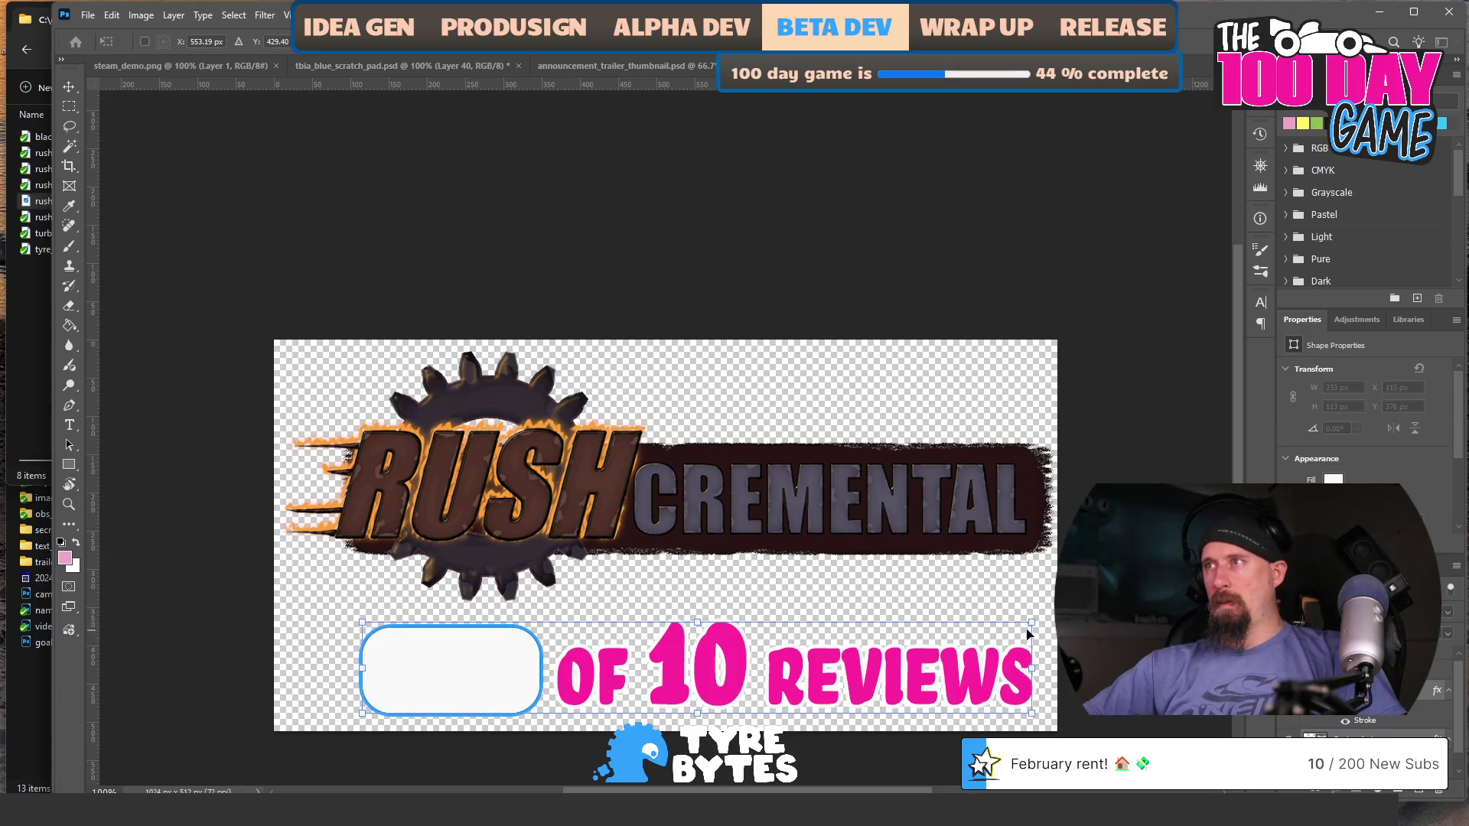
mouse_move(1030, 624)
left_mouse_down()
mouse_move(963, 668)
mouse_move(922, 670)
left_mouse_up()
mouse_move(755, 695)
left_mouse_down()
mouse_move(830, 669)
mouse_move(870, 616)
left_mouse_up()
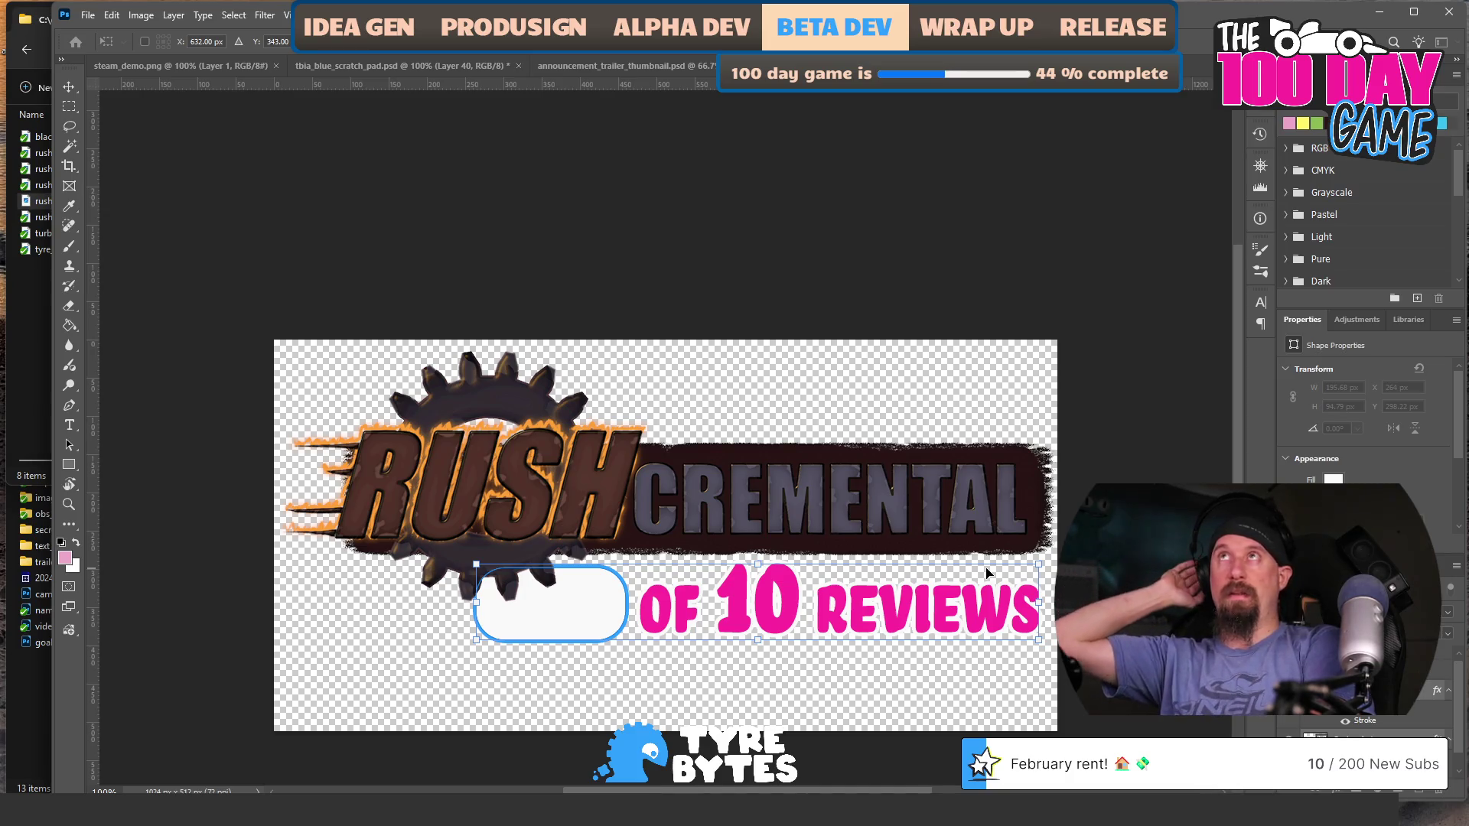
key("Return")
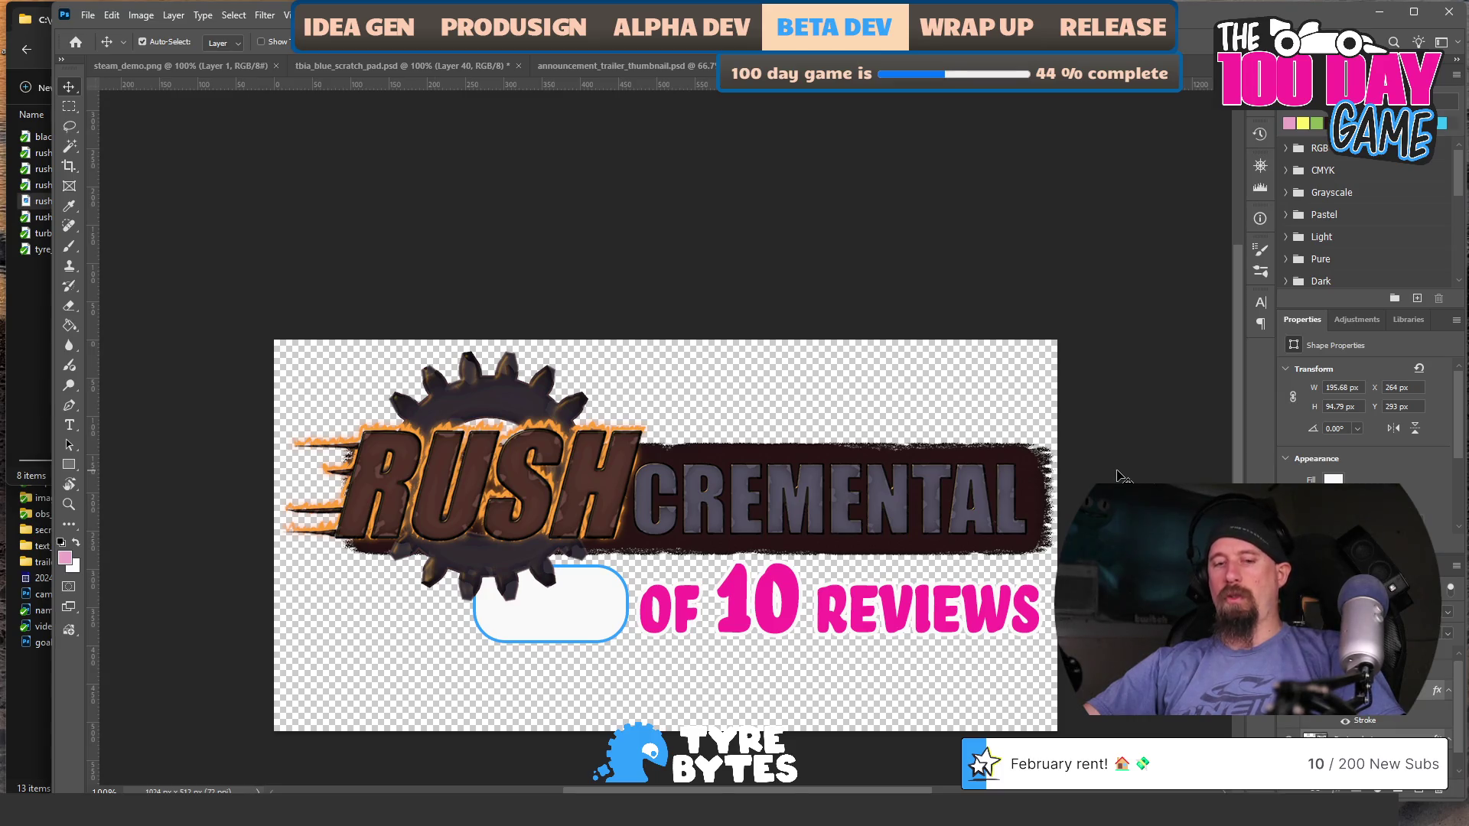
left_click(88, 16)
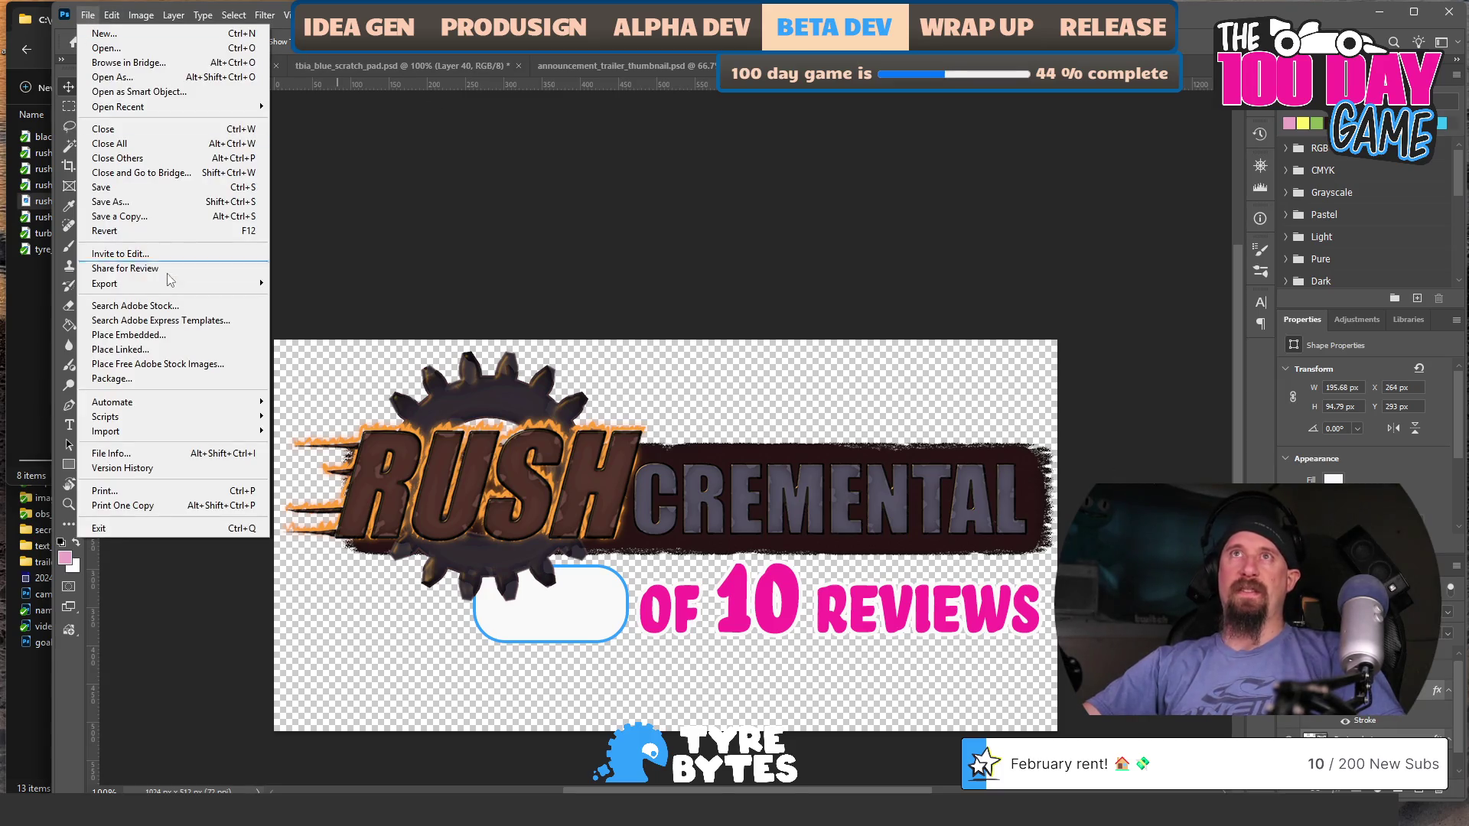
Save a copy of the document as rush_demo_review_counter_template.psd
left_click(146, 201)
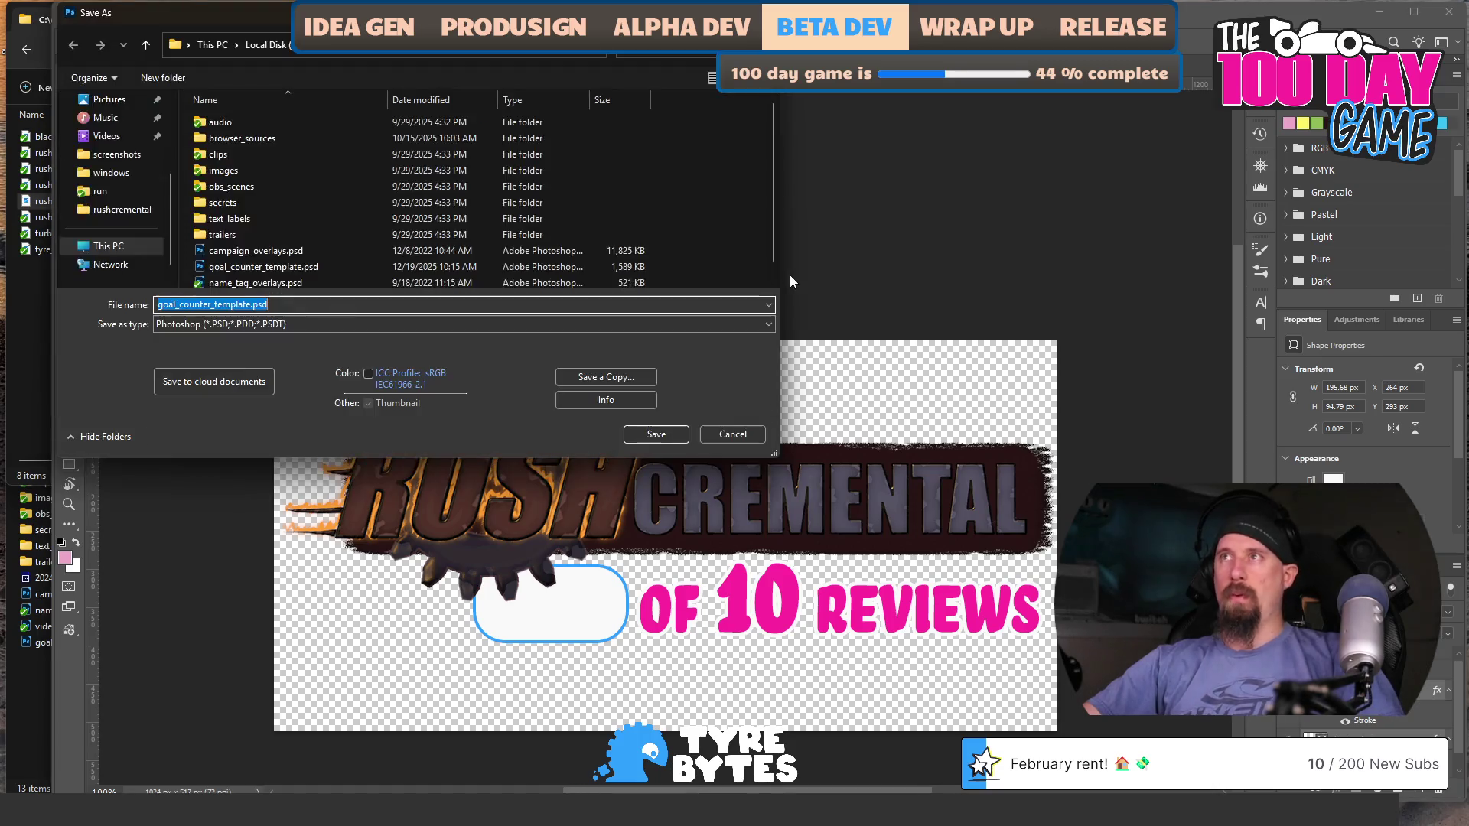
key("Home")
type("rush_demo_revie")
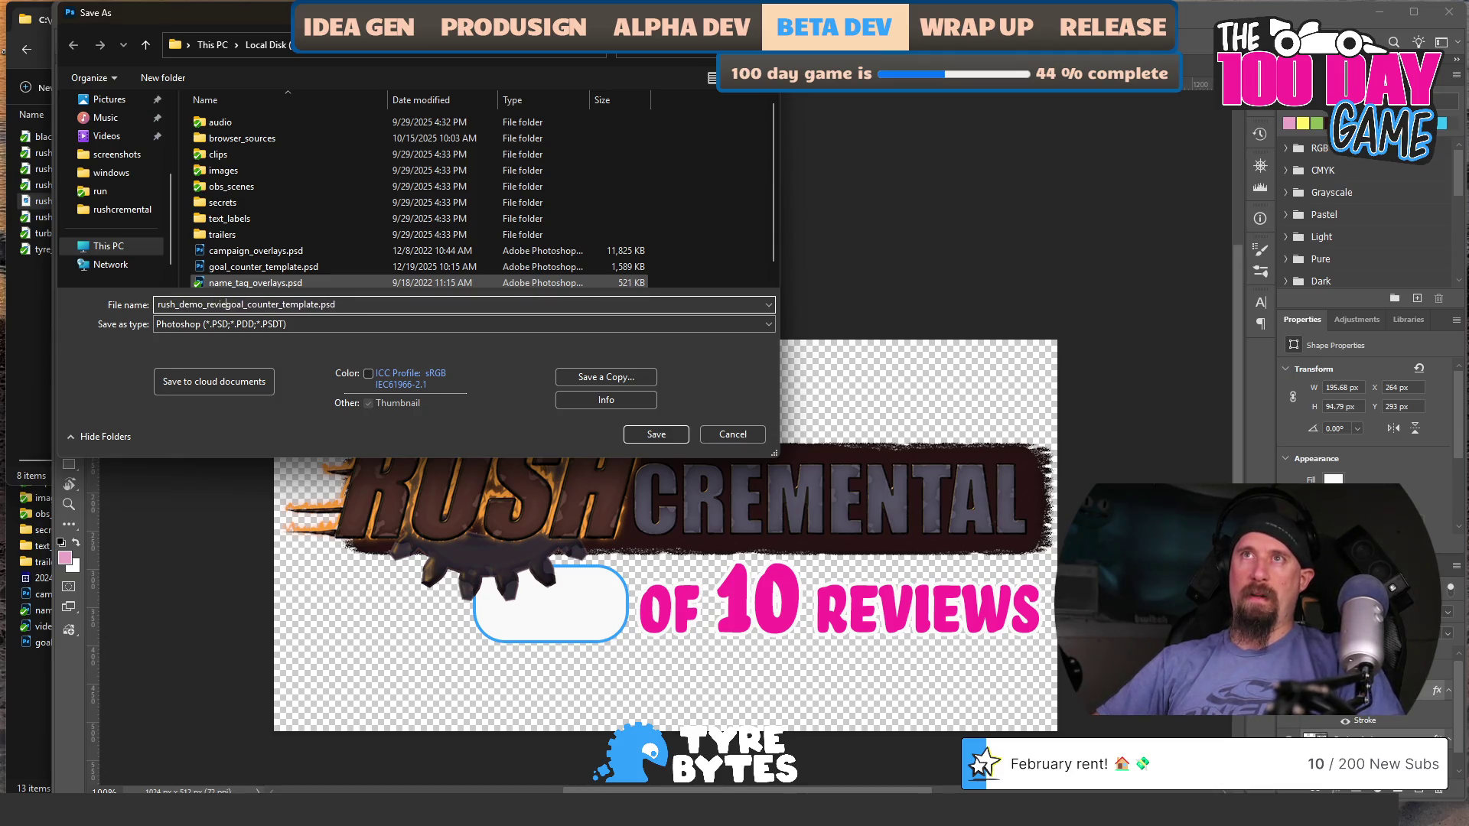
key("shift+Right")
key("shift+Right")
key("shift+Right")
type("w")
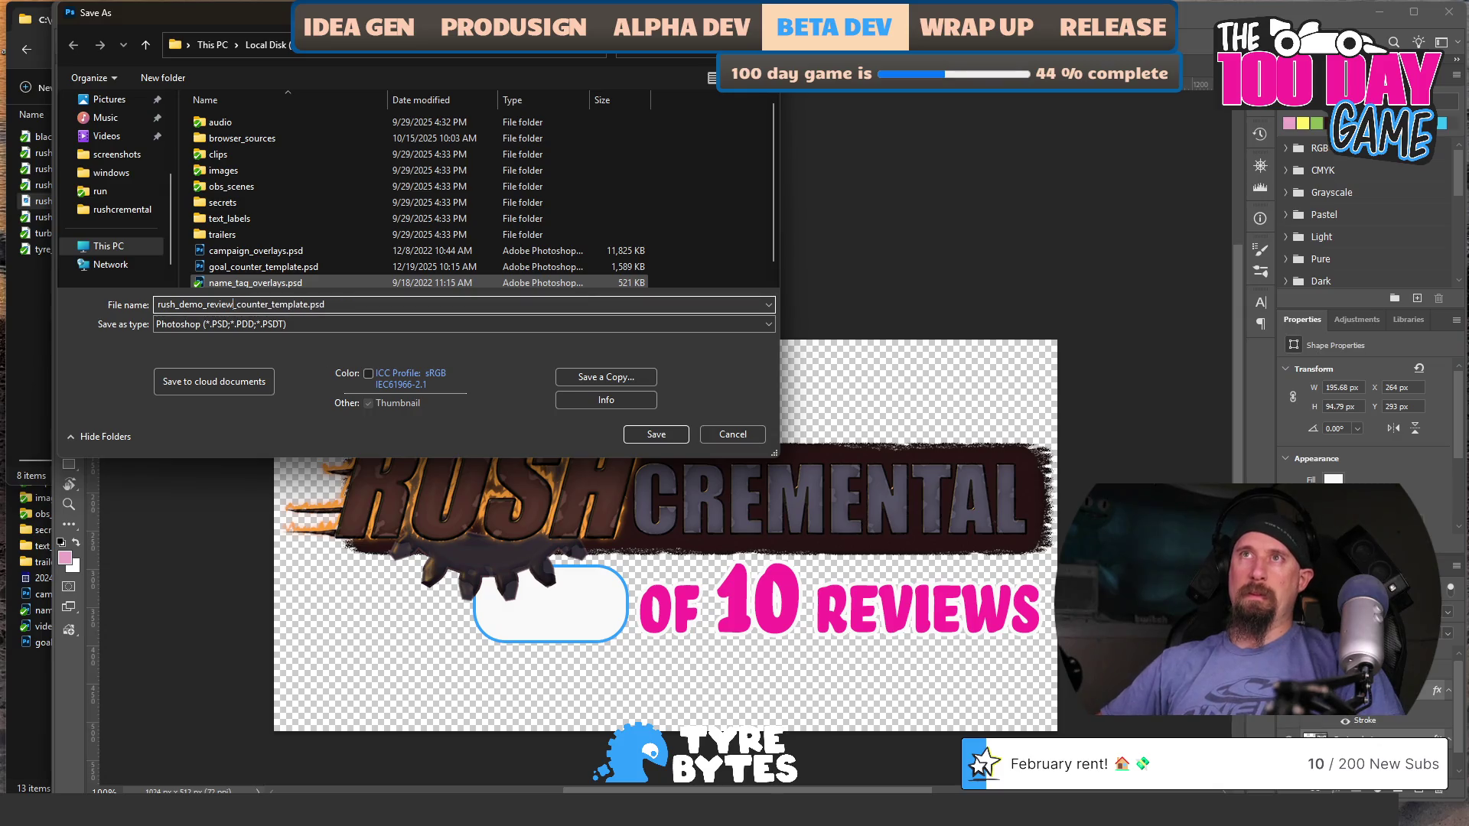
key("Return")
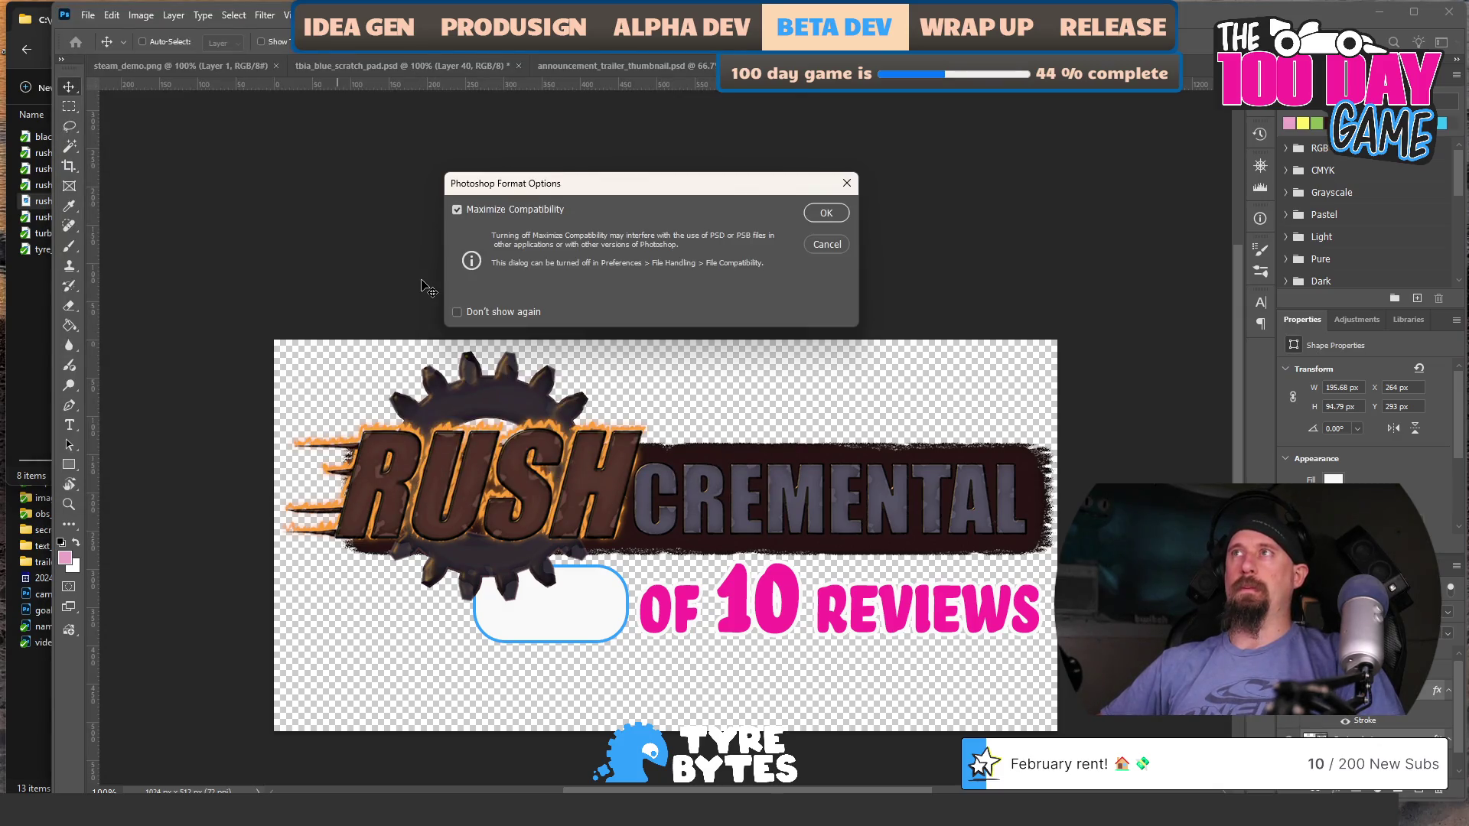
key("Return")
Export the overlay as a 1024 × 512 PNG named rush_demo_review_counter.png into the exported folder
key("ctrl+alt+shift+w")
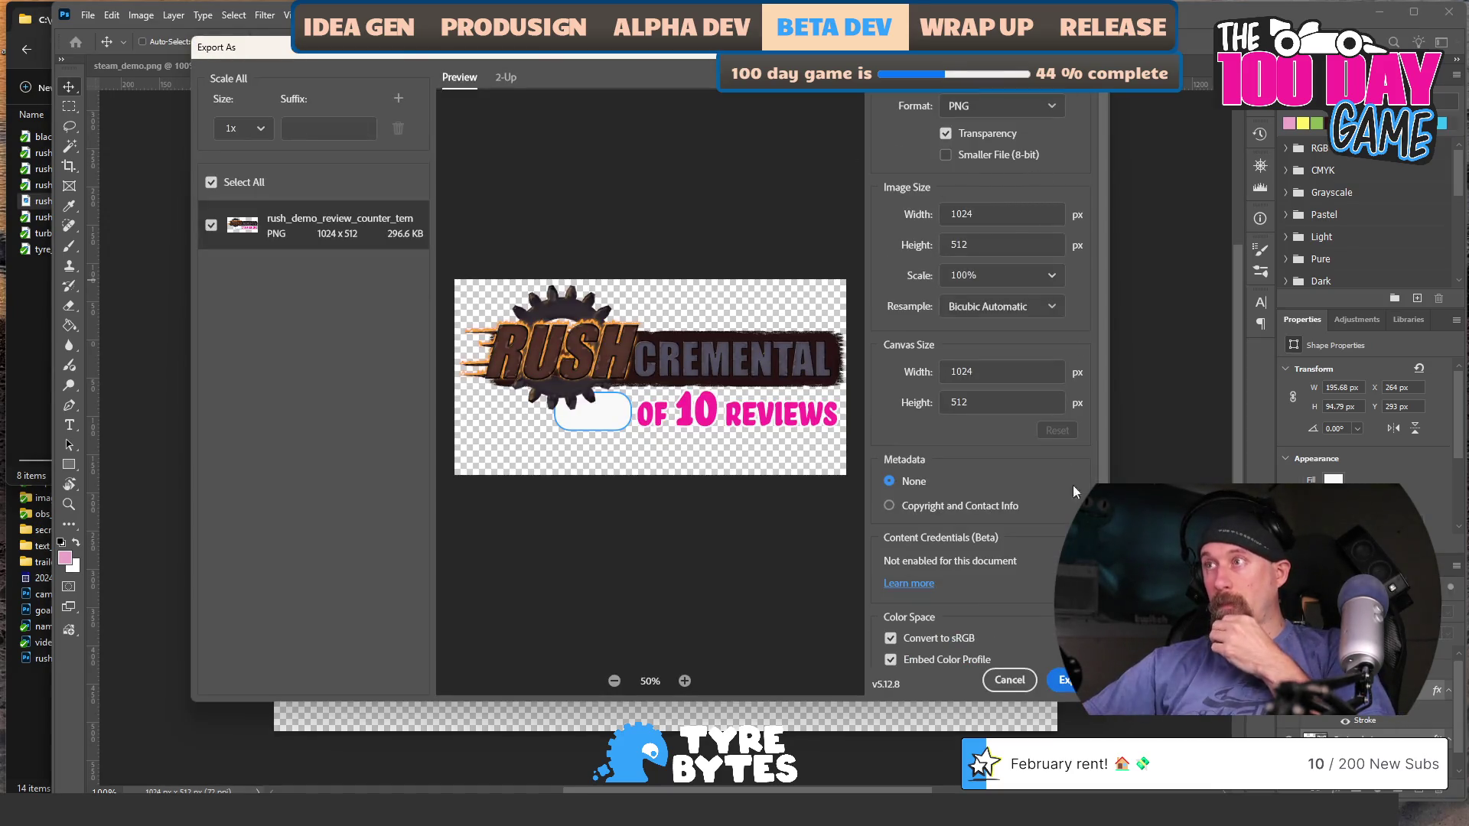
left_click(1068, 680)
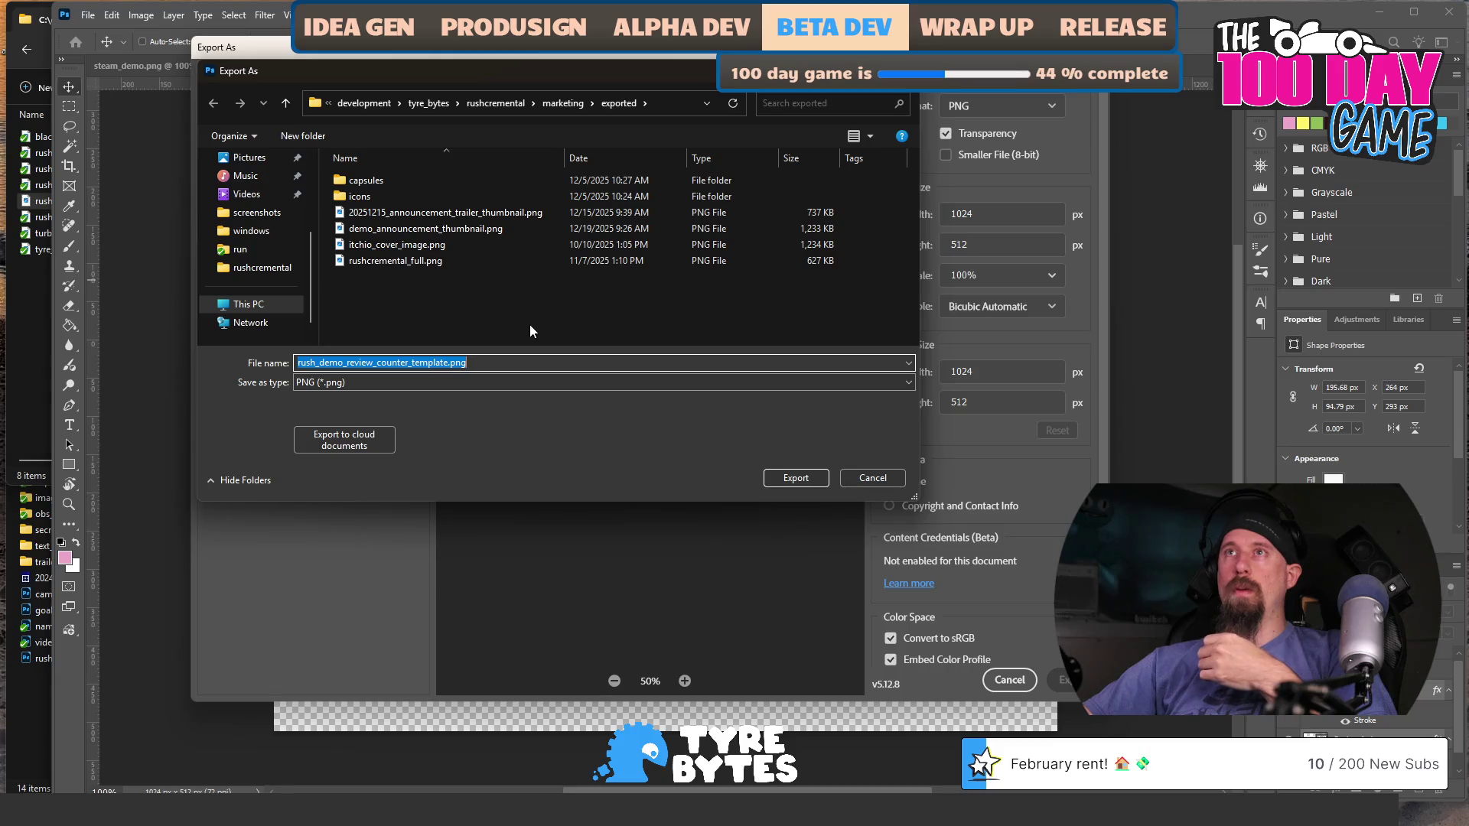
key("End")
key("Left")
key("Left")
key("Left")
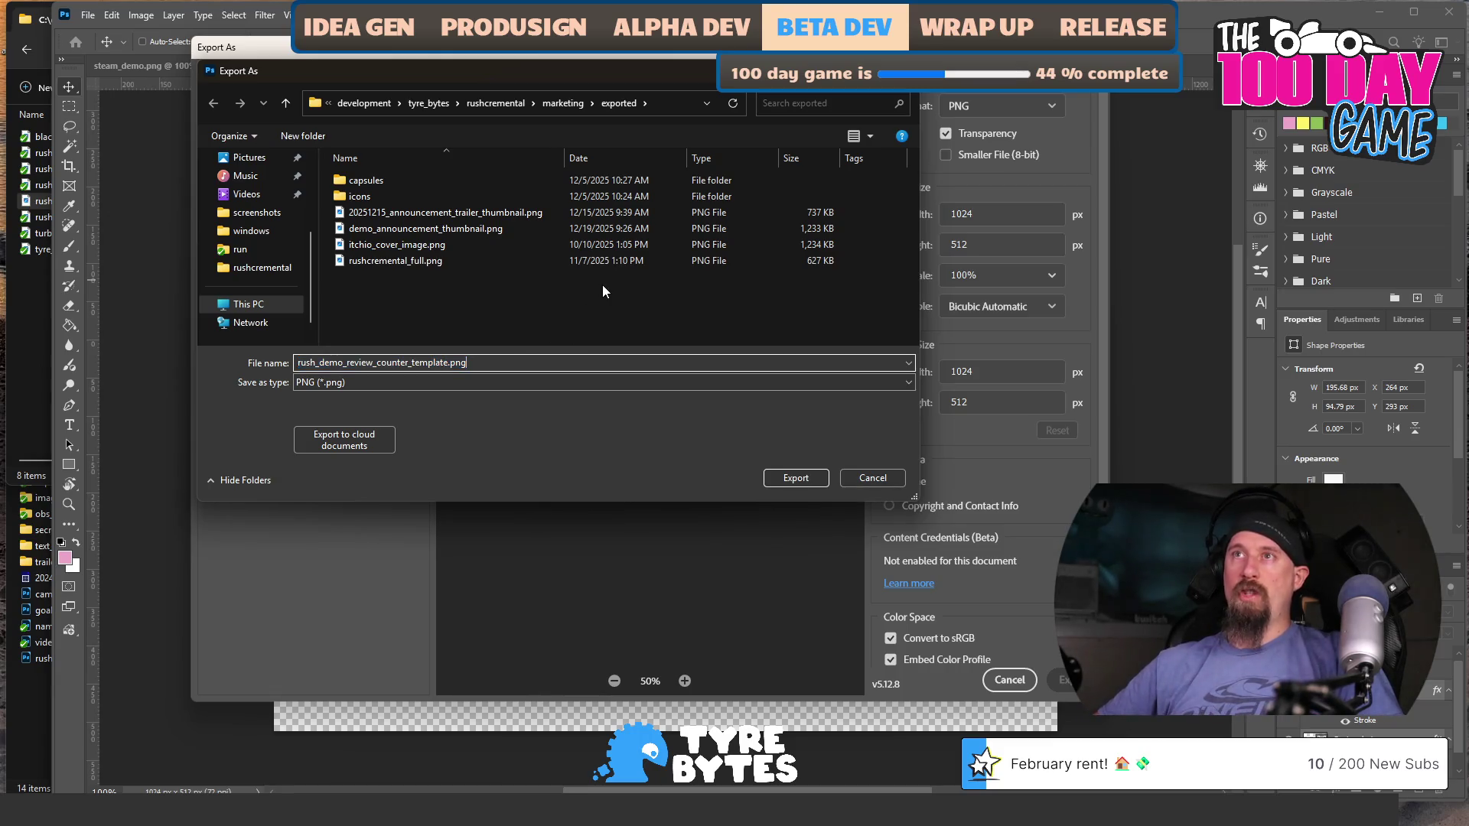
key("Left")
key("shift+Left")
key("shift+Left")
key("ctrl+shift+Left")
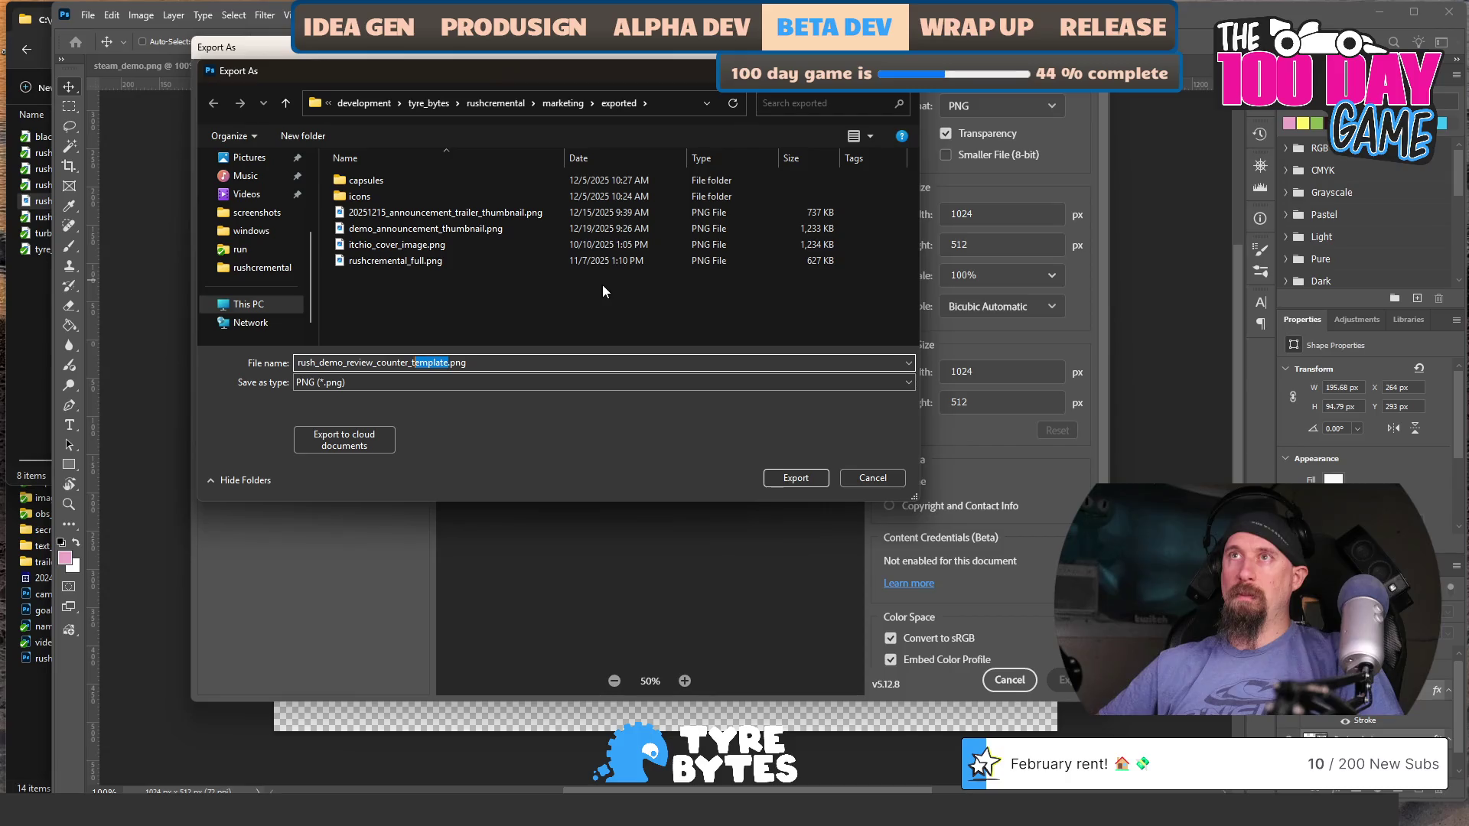
key("BackSpace")
key("BackSpace")
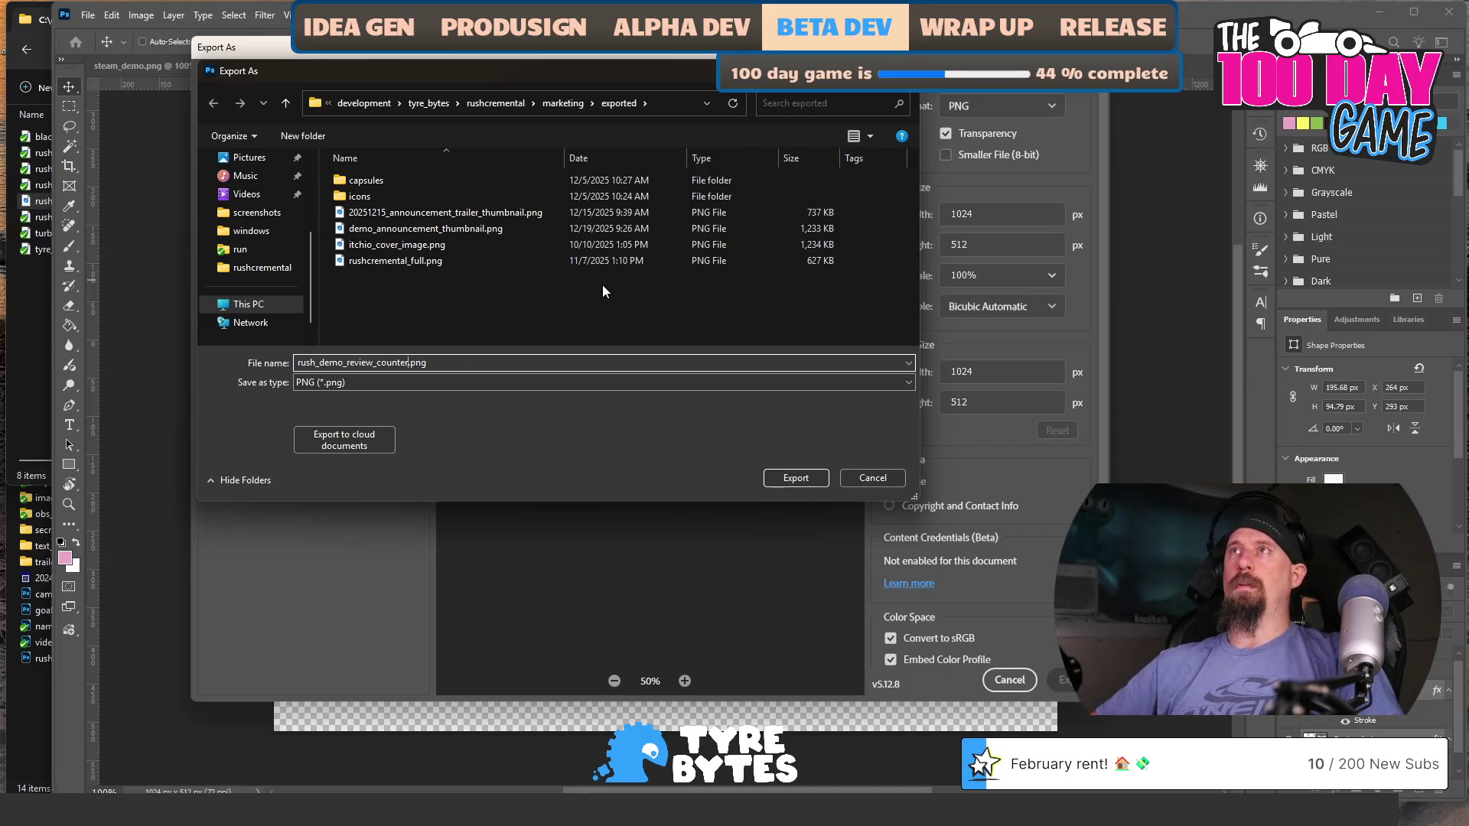
key("Return")
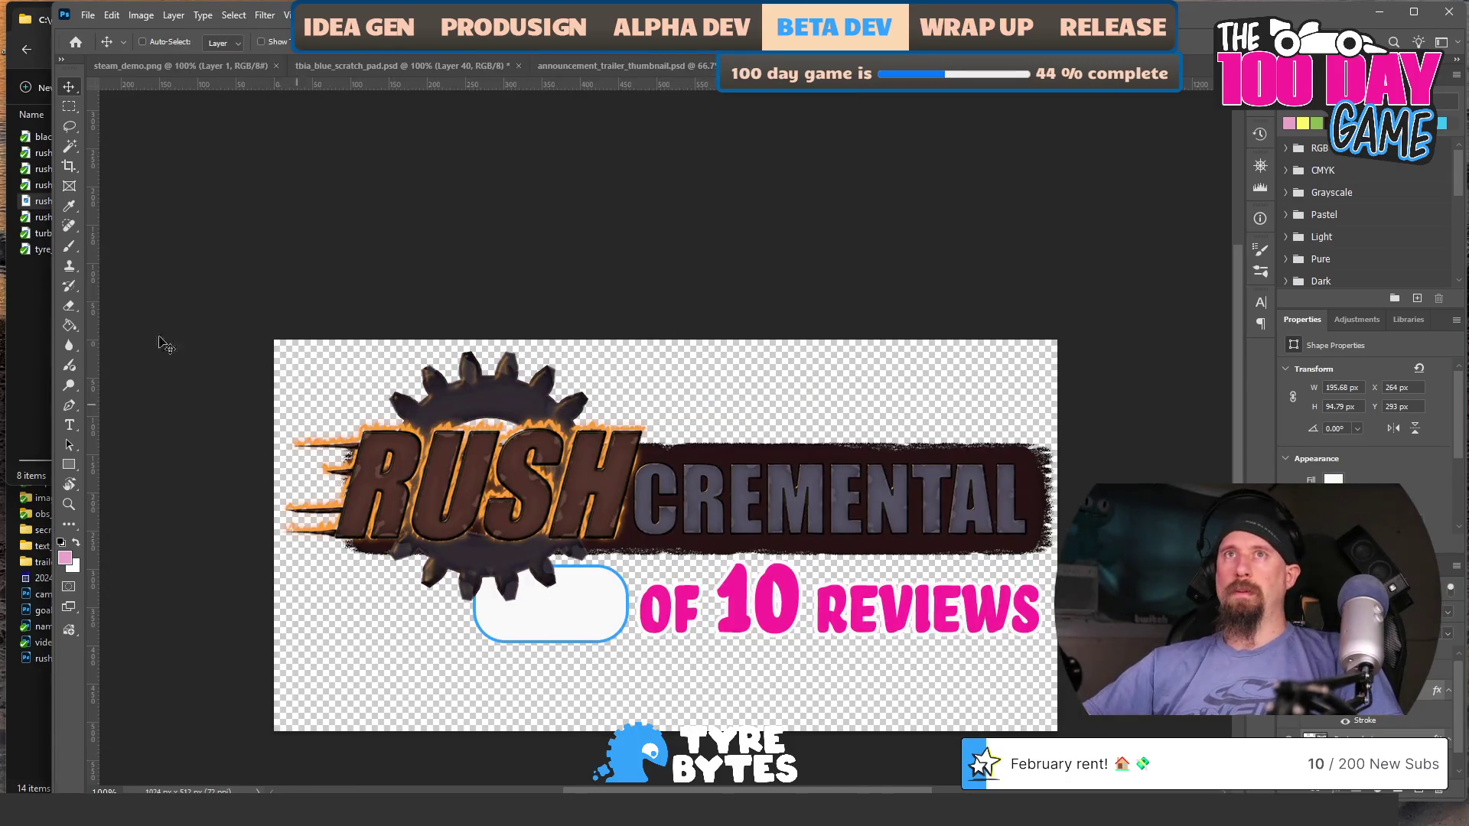
left_click(39, 200)
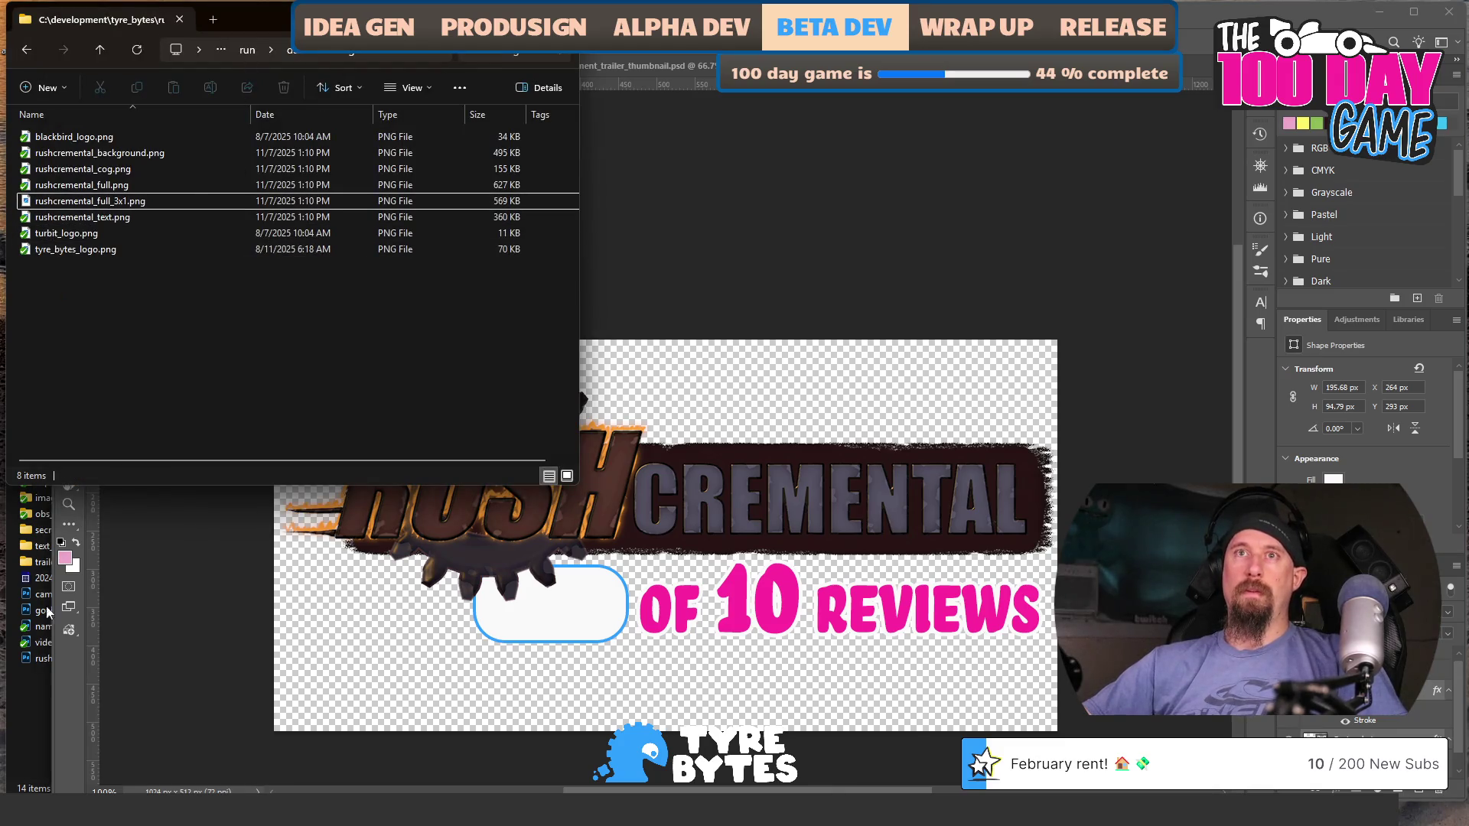
Open the twitch > images folder in the second Explorer window, then switch back to Photoshop
left_click(27, 719)
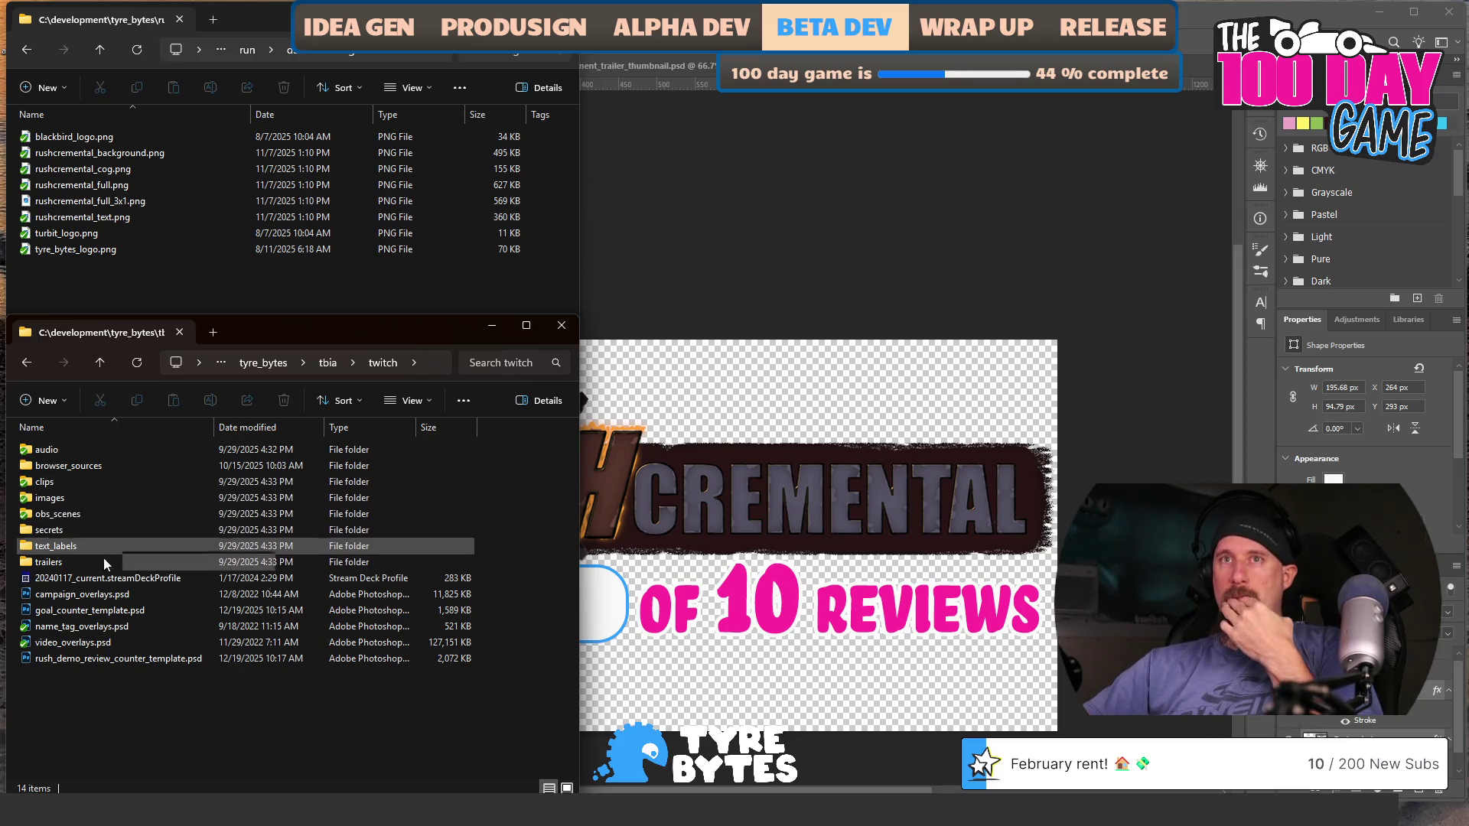
double_click(91, 497)
scroll(195, 540, "down", 1)
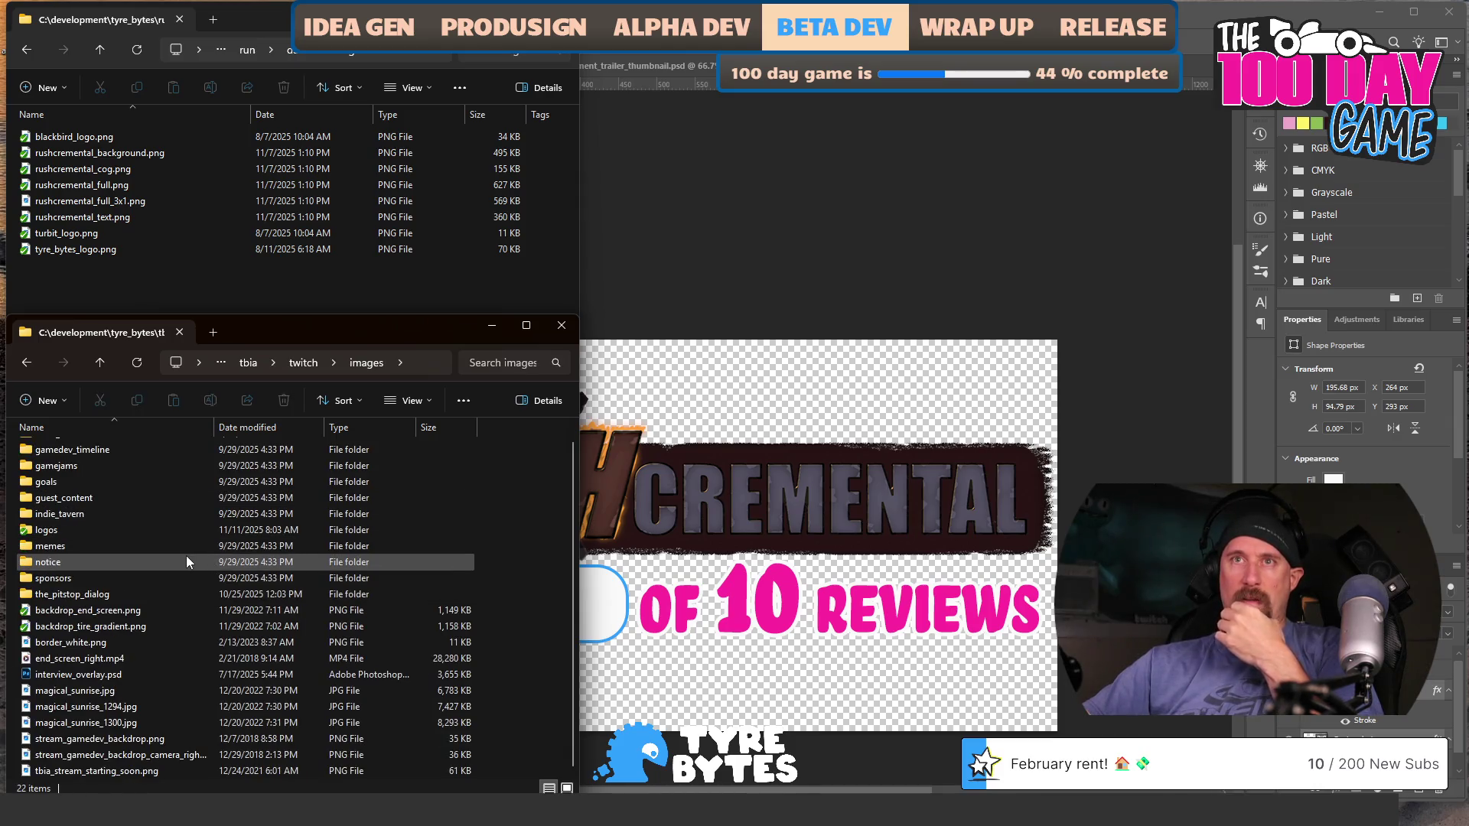
scroll(186, 556, "up", 1)
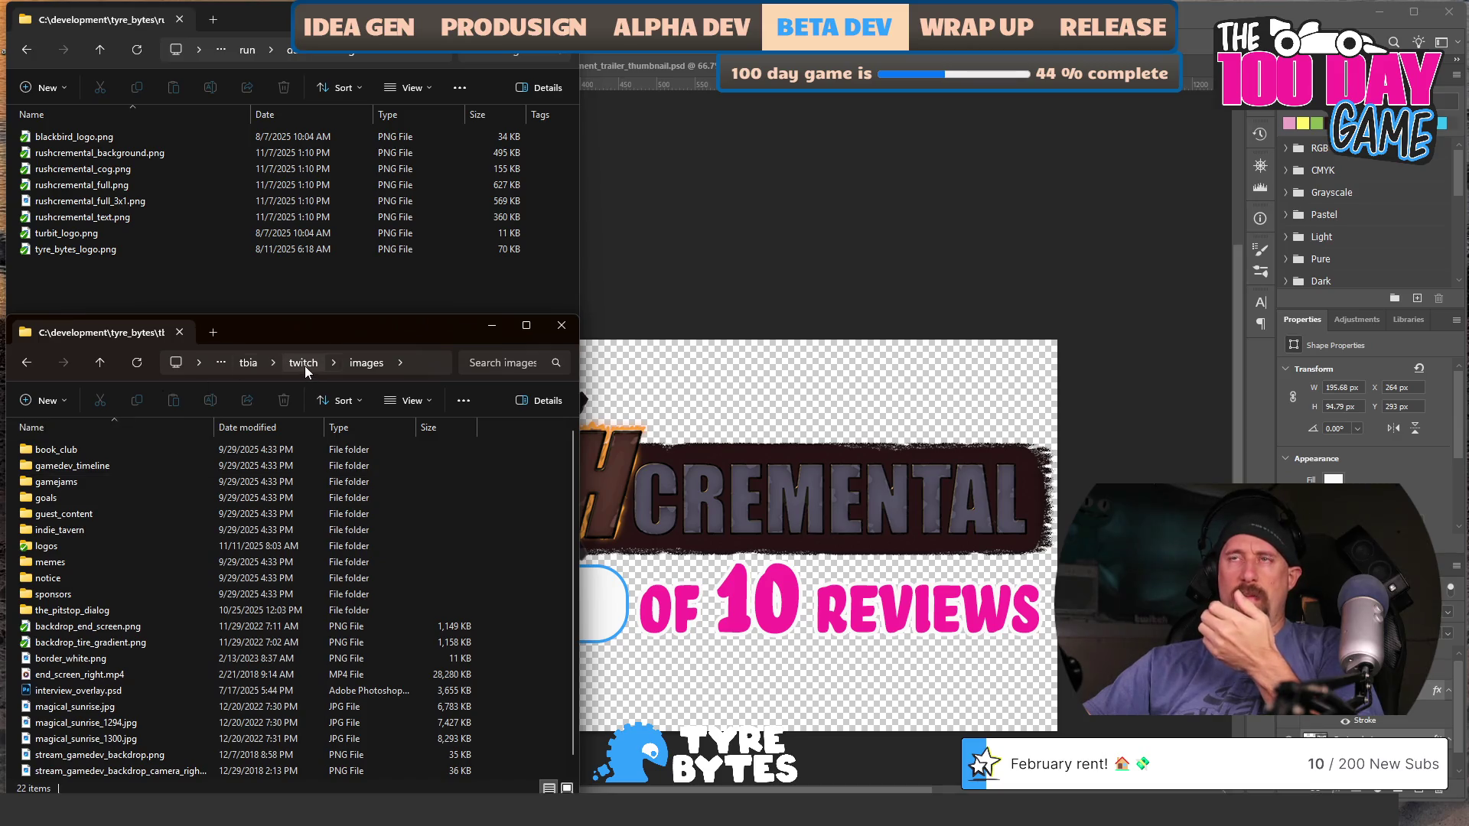
left_click(956, 124)
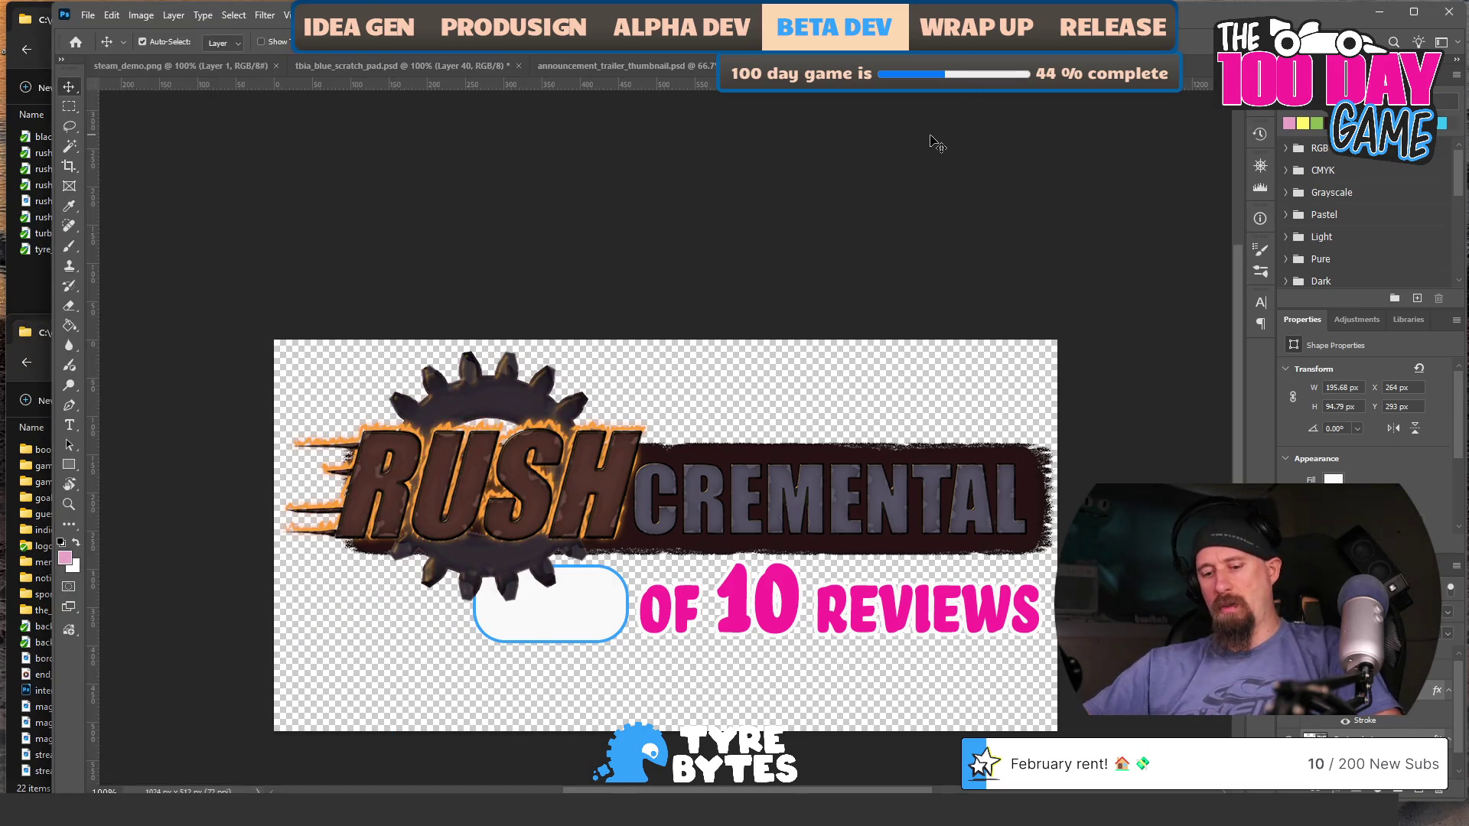
key("ctrl+alt+shift+w")
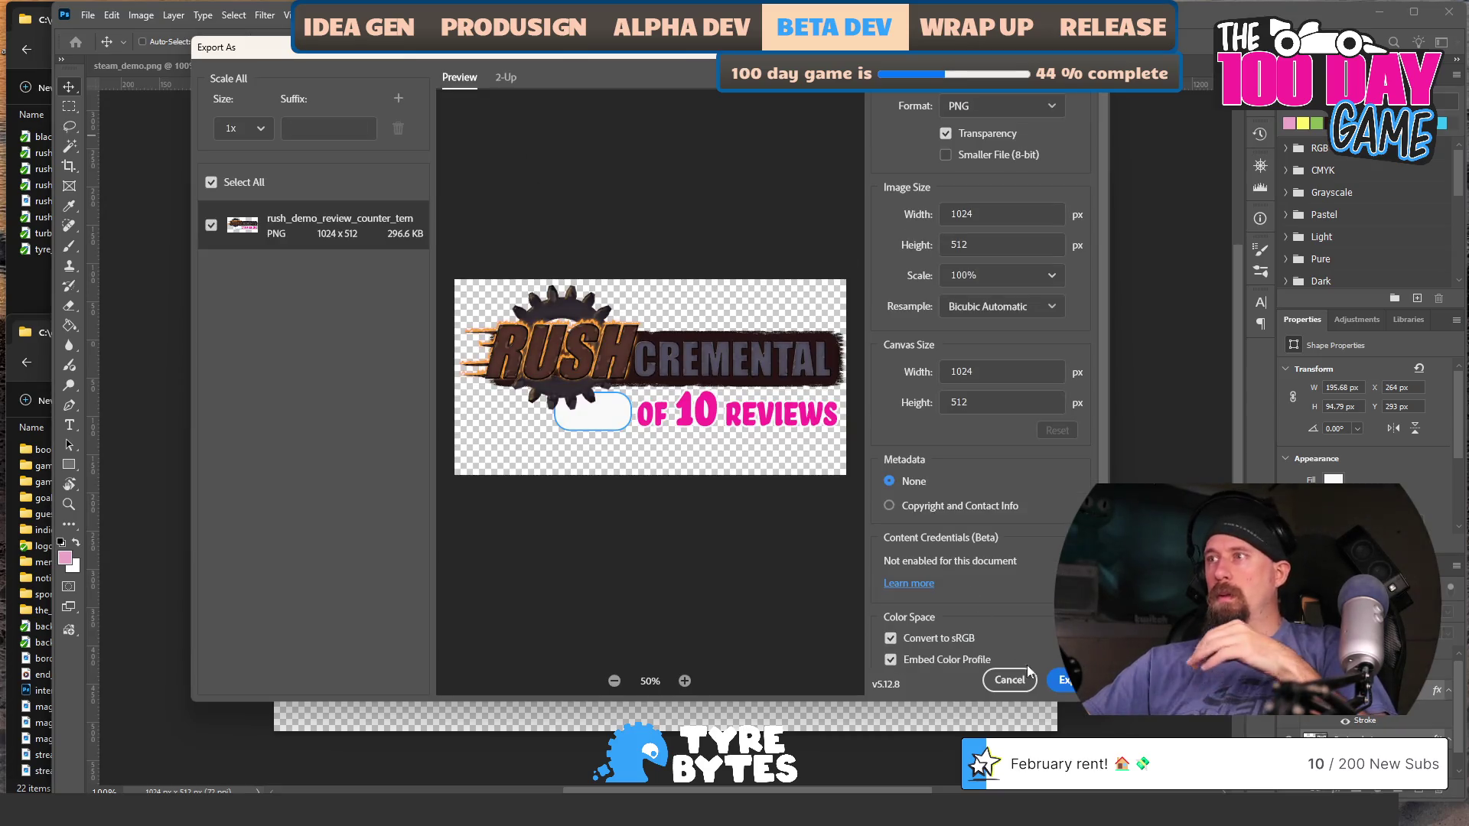
left_click(1063, 679)
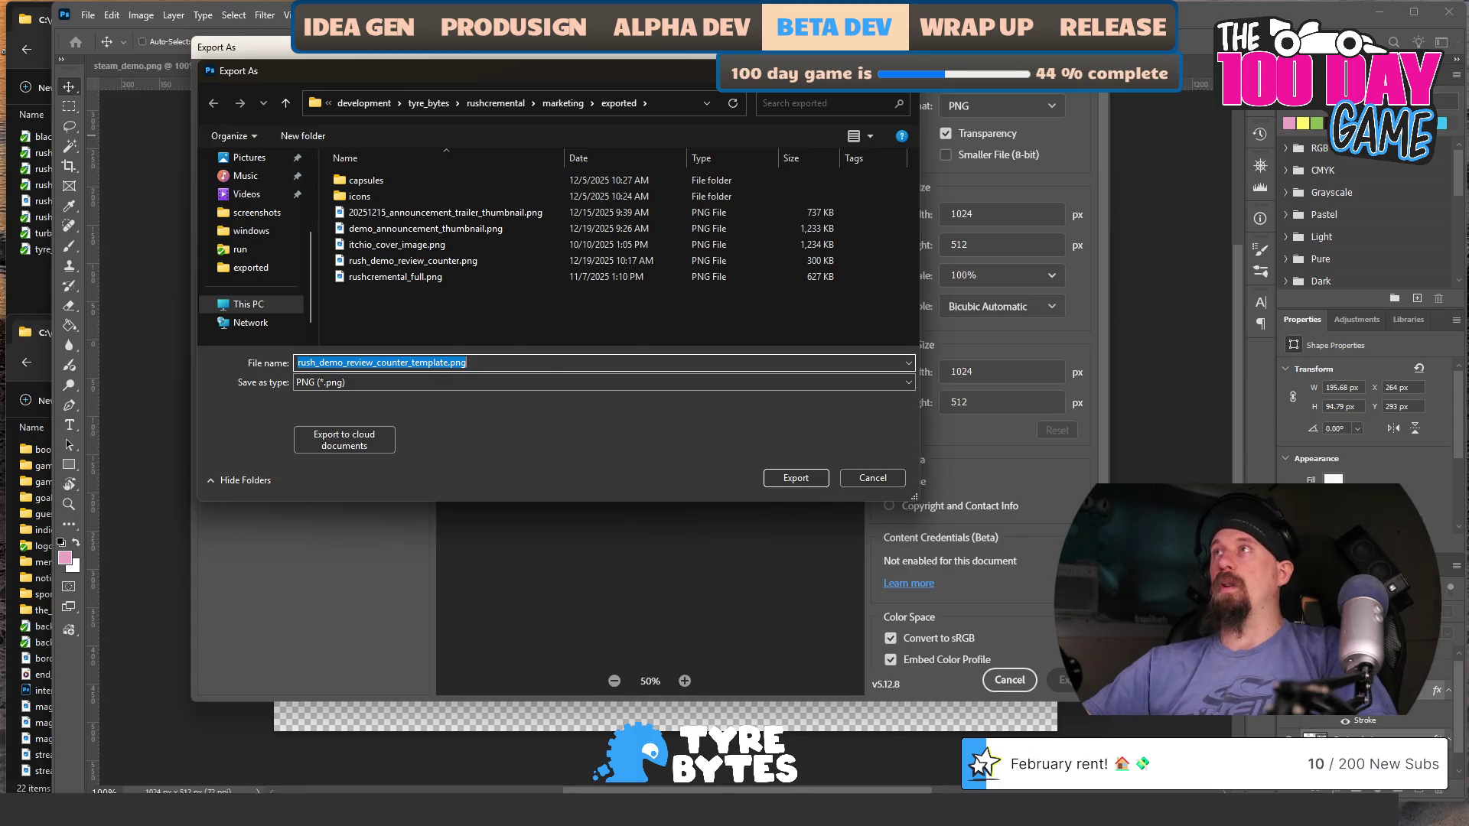
key("Return")
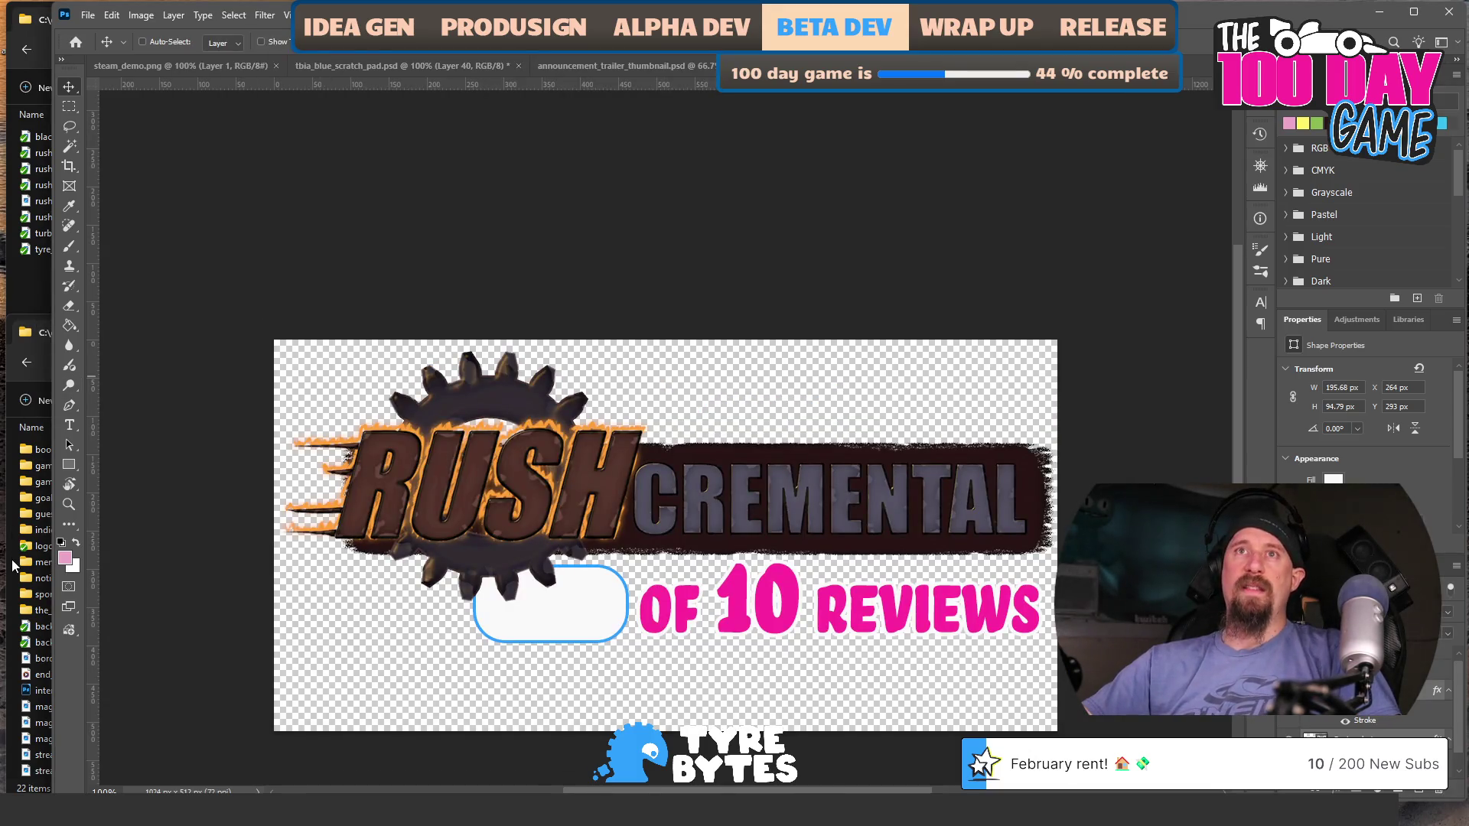
Browse to marketing > exported and select rush_demo_review_counter.png
left_click(13, 566)
left_click(15, 243)
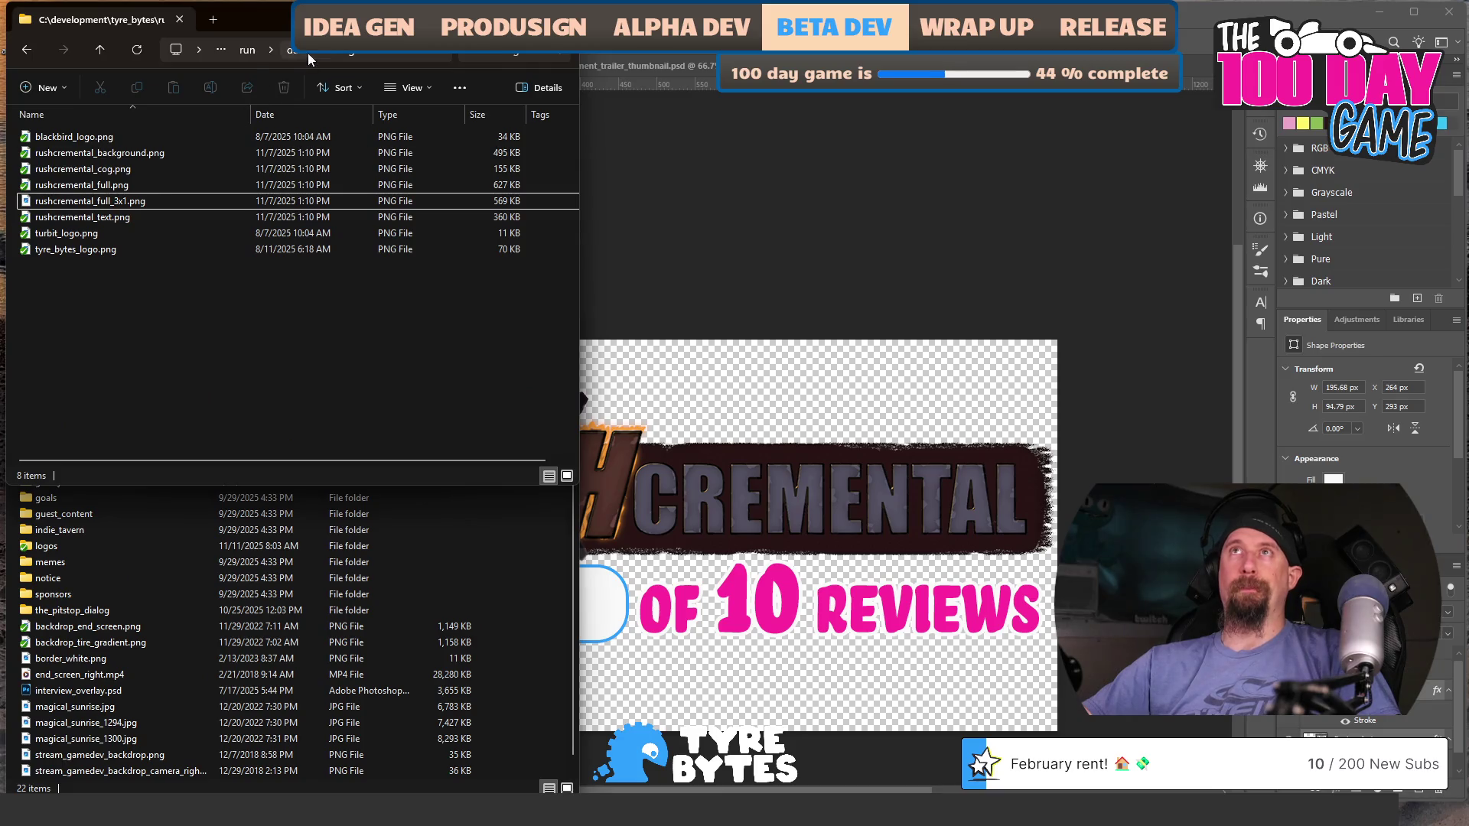
left_click(247, 52)
key("alt+Up")
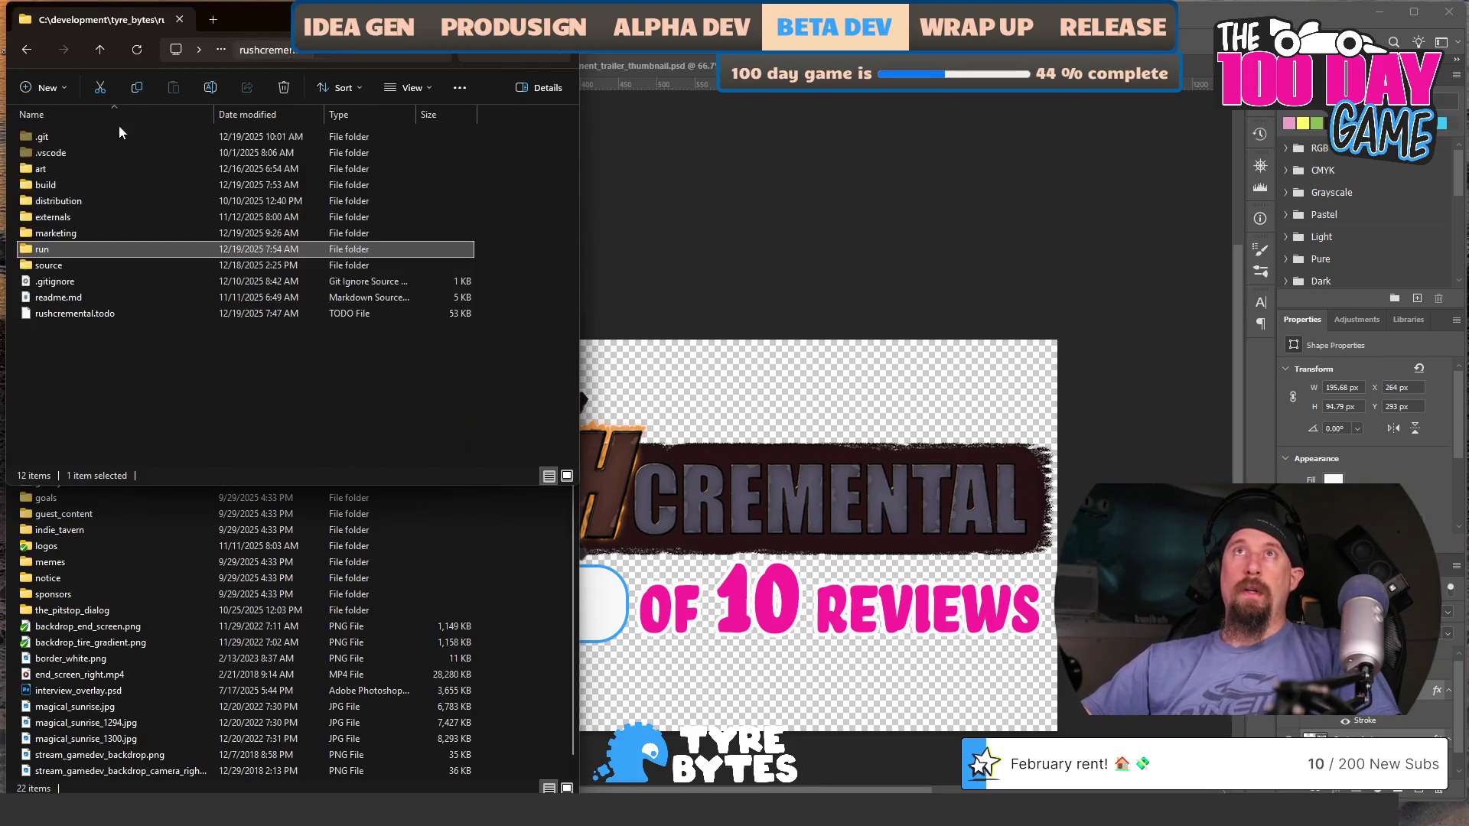
left_click(77, 234)
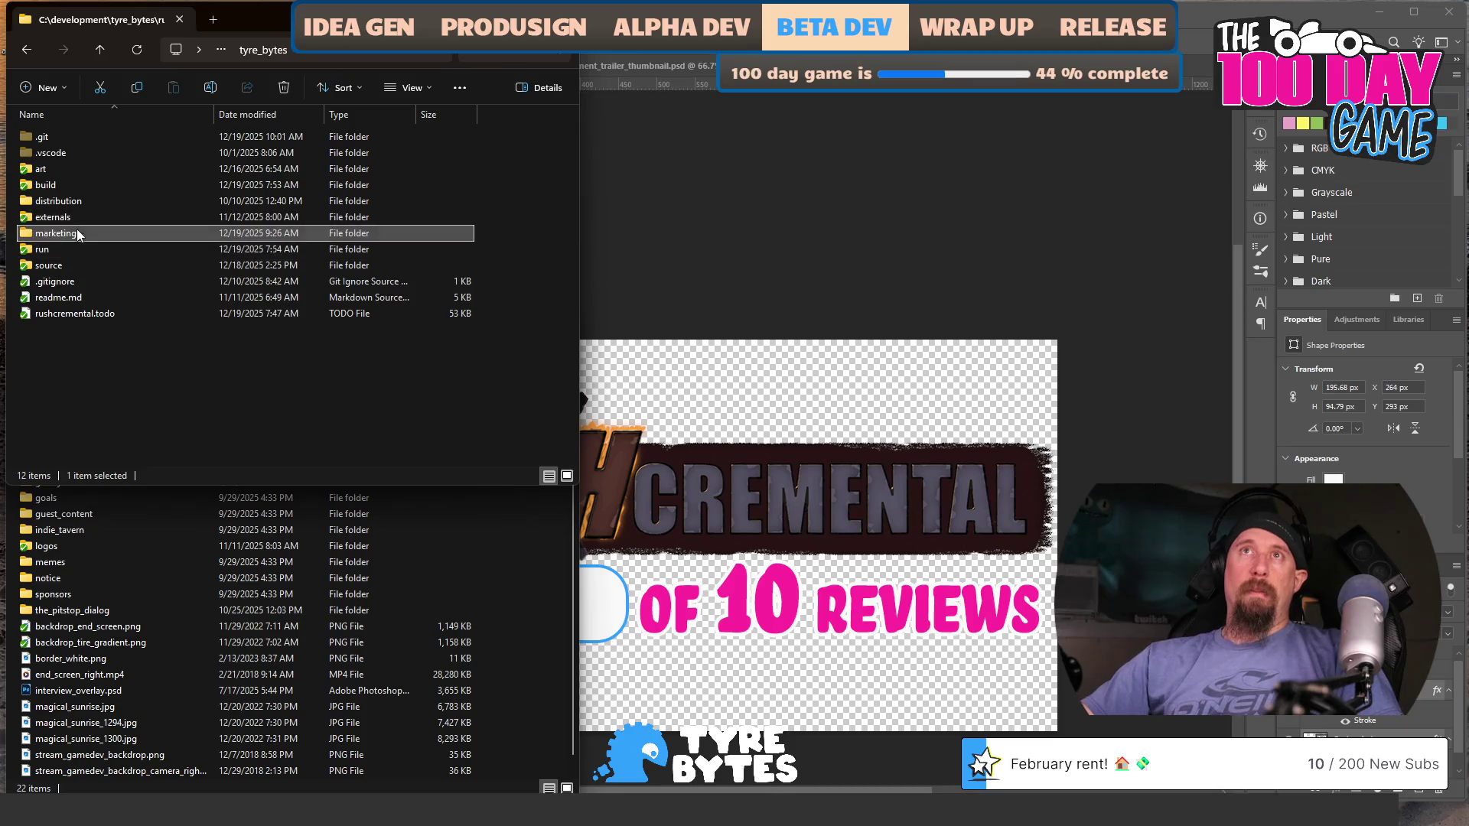
double_click(78, 234)
left_click(77, 152)
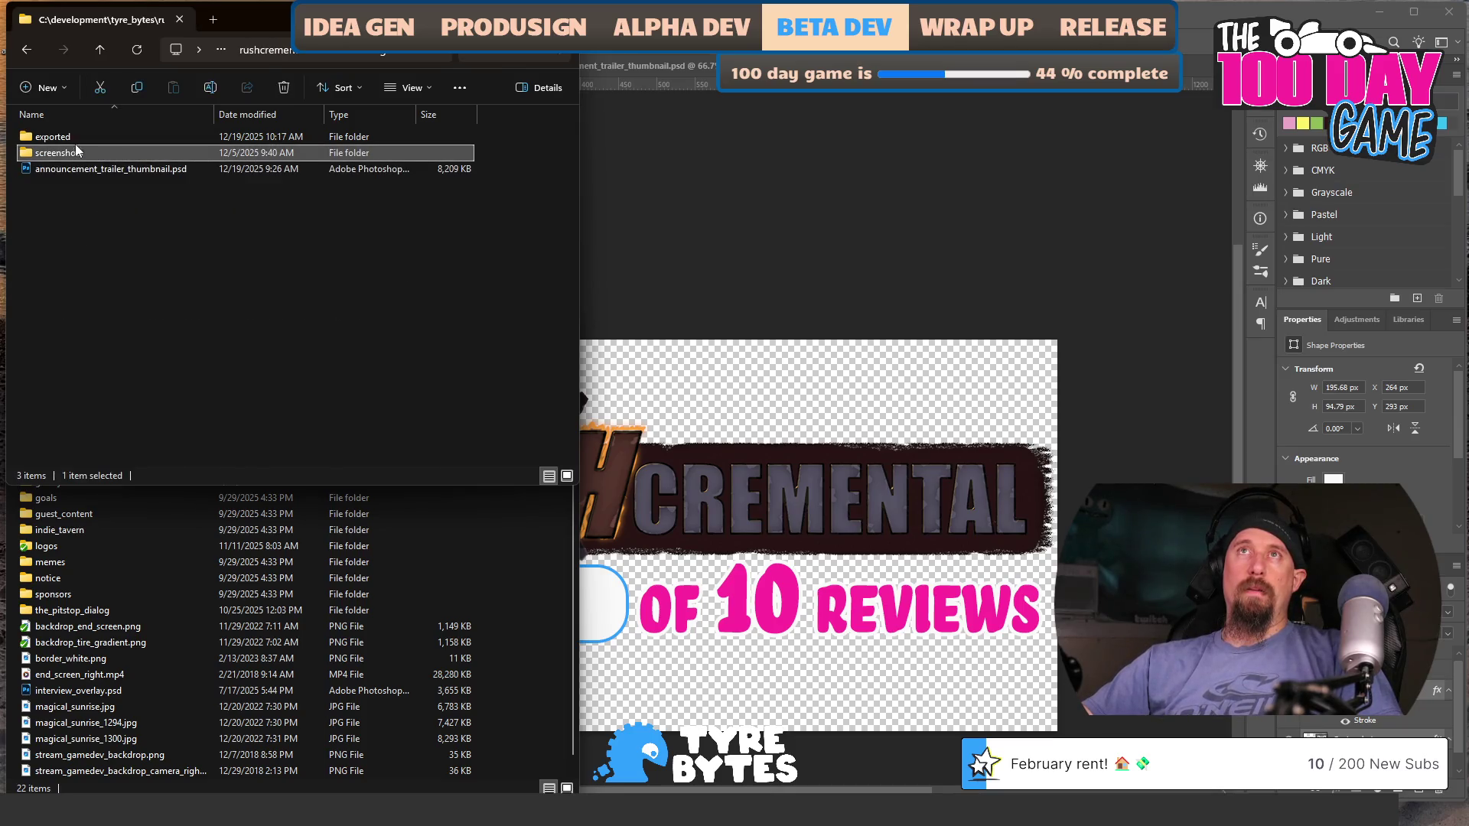
double_click(75, 140)
left_click(120, 220)
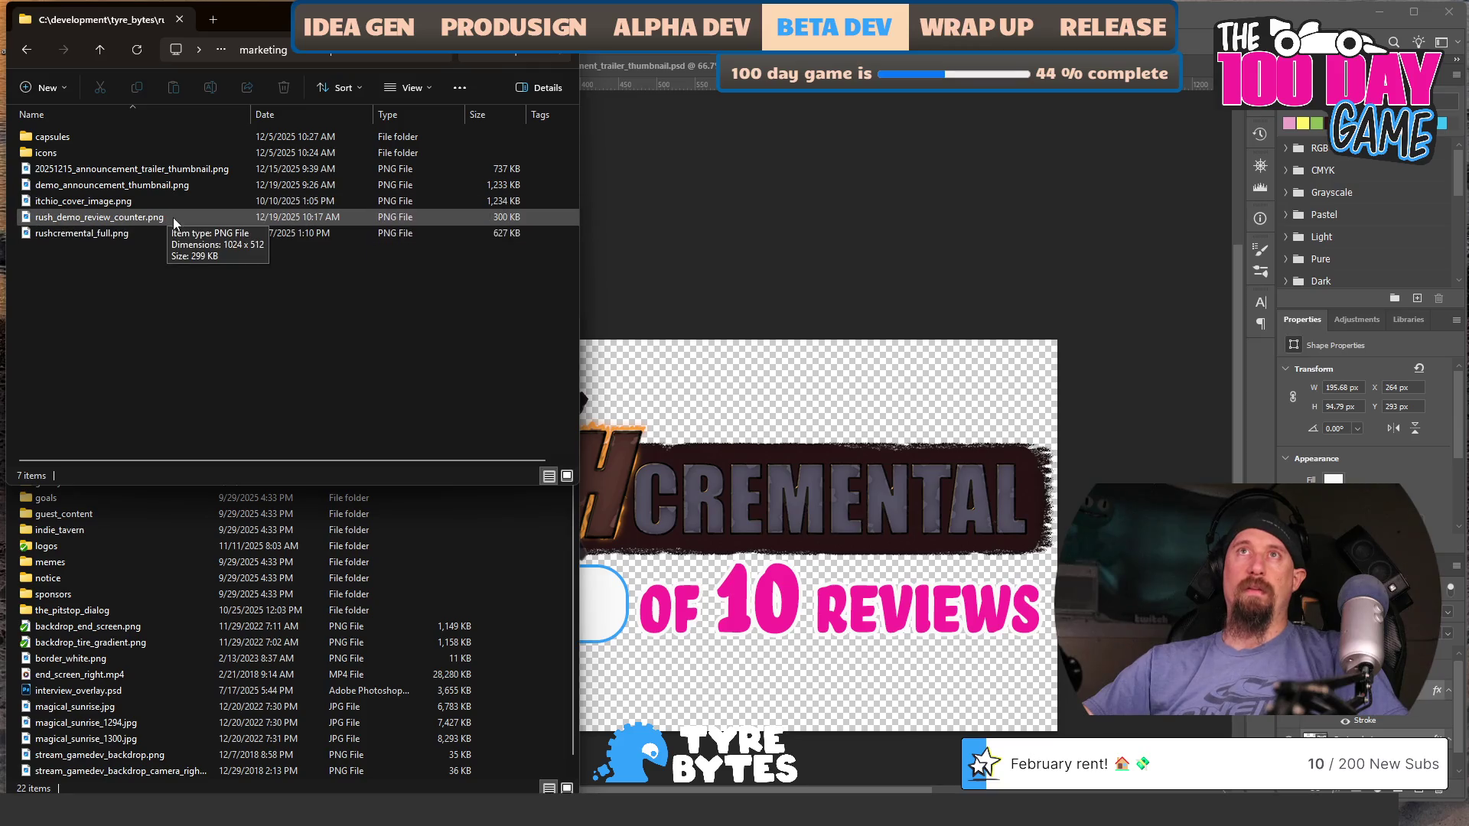
Paste the review counter PNG into the twitch images goals folder
left_click(505, 566)
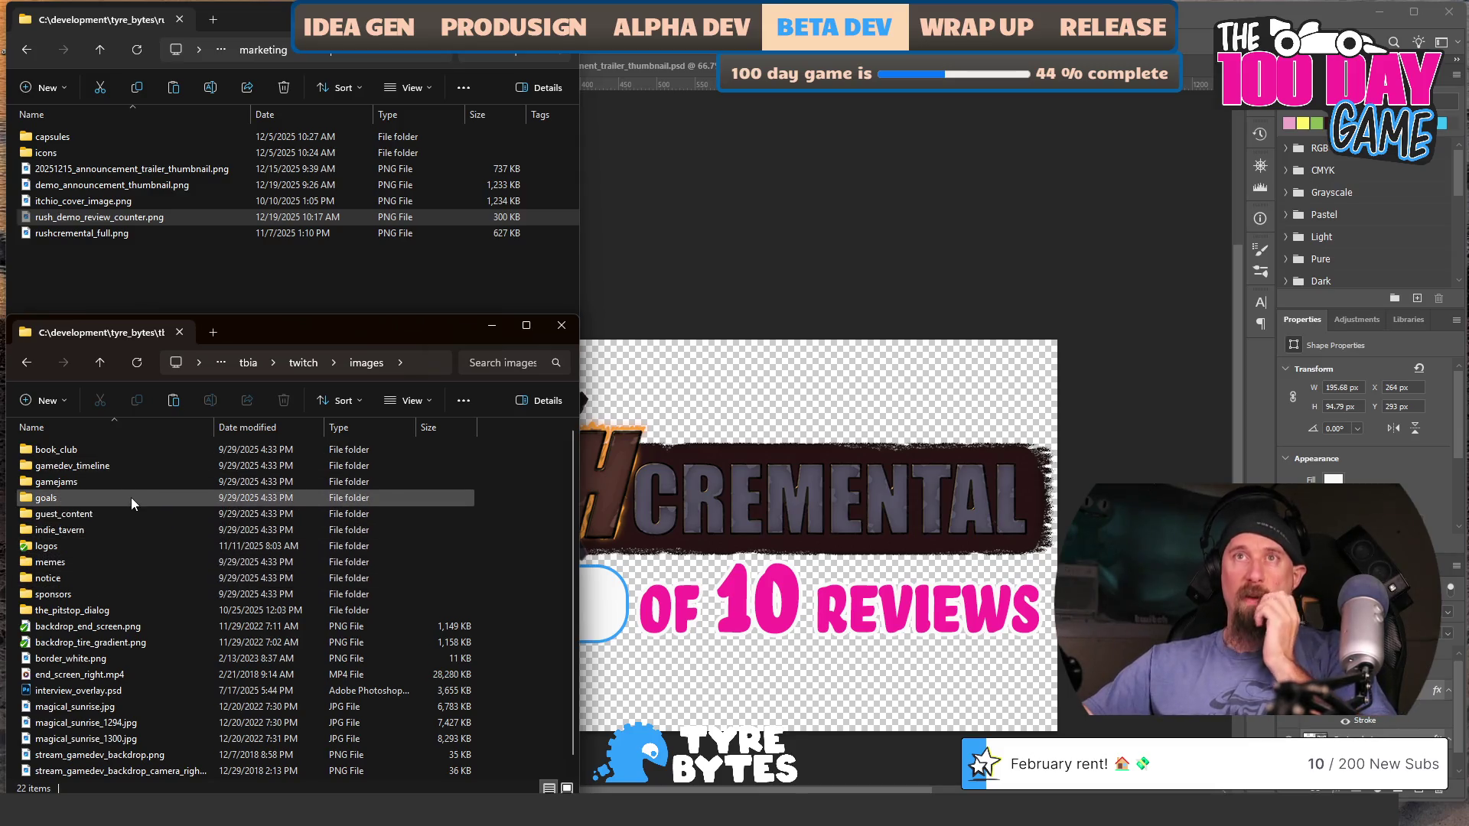
double_click(103, 498)
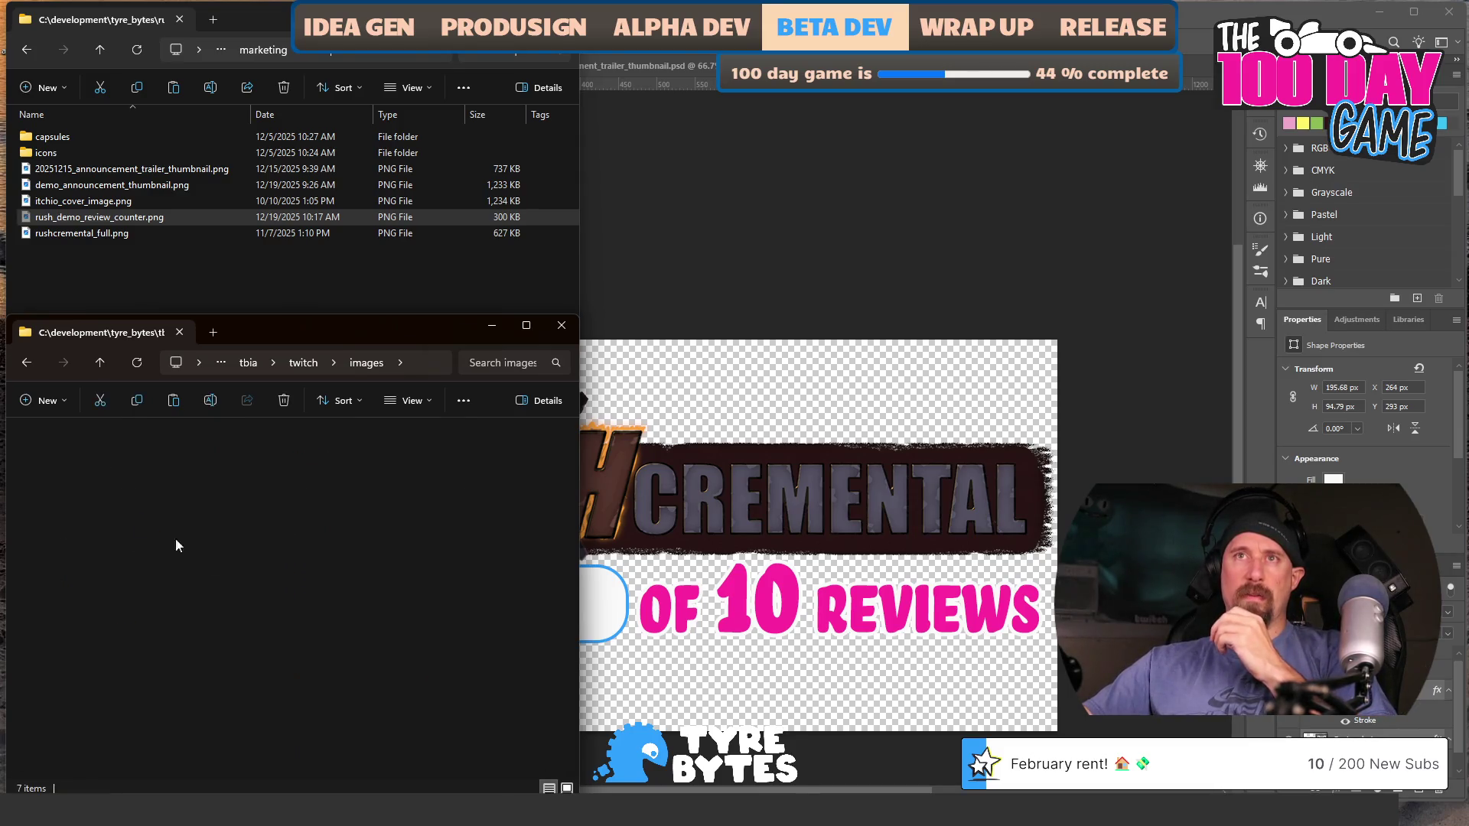
key("ctrl+v")
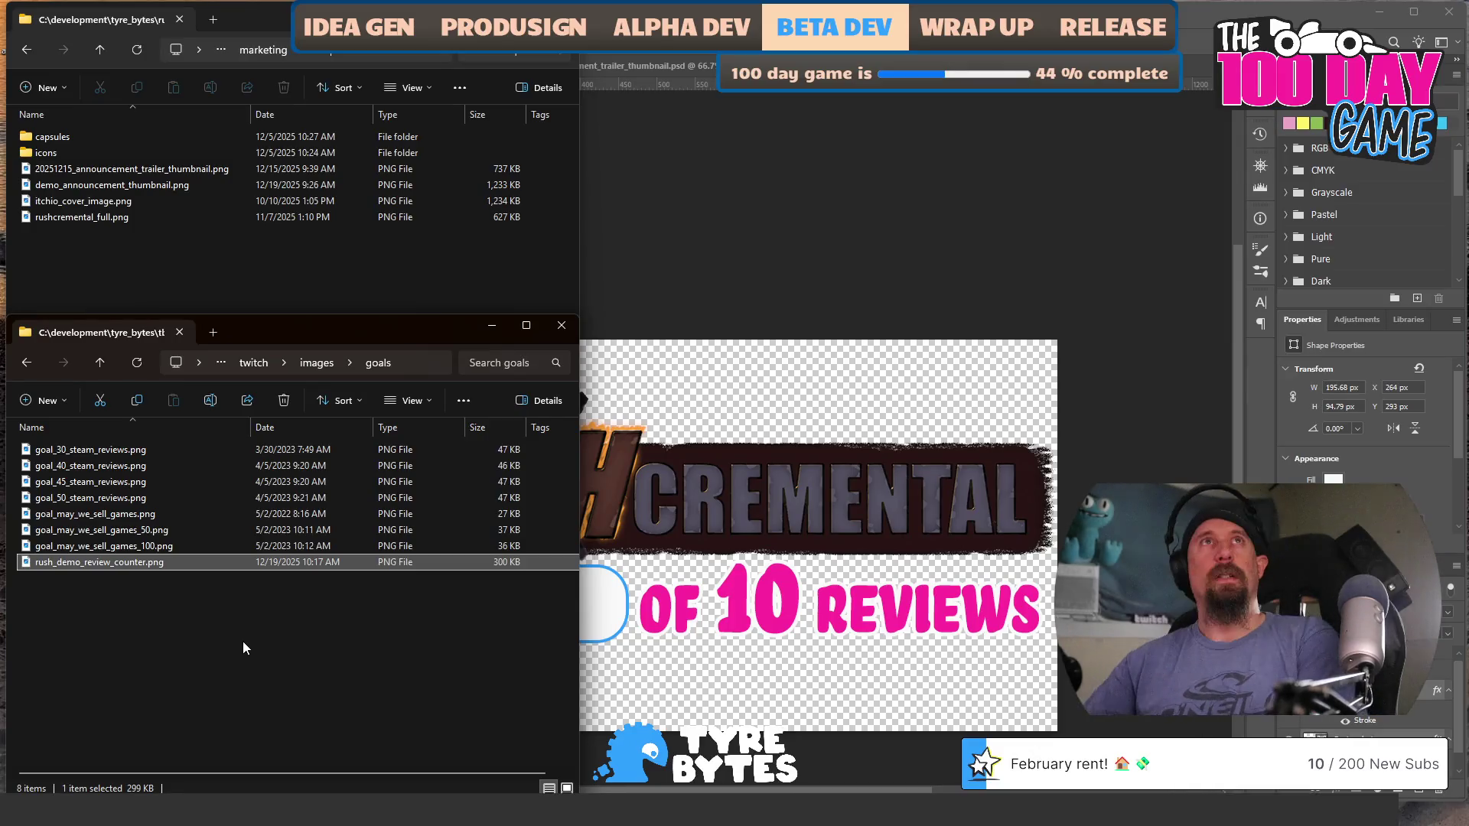
Leave File Explorer and quit Photoshop with Ctrl+Q
key("alt+Tab")
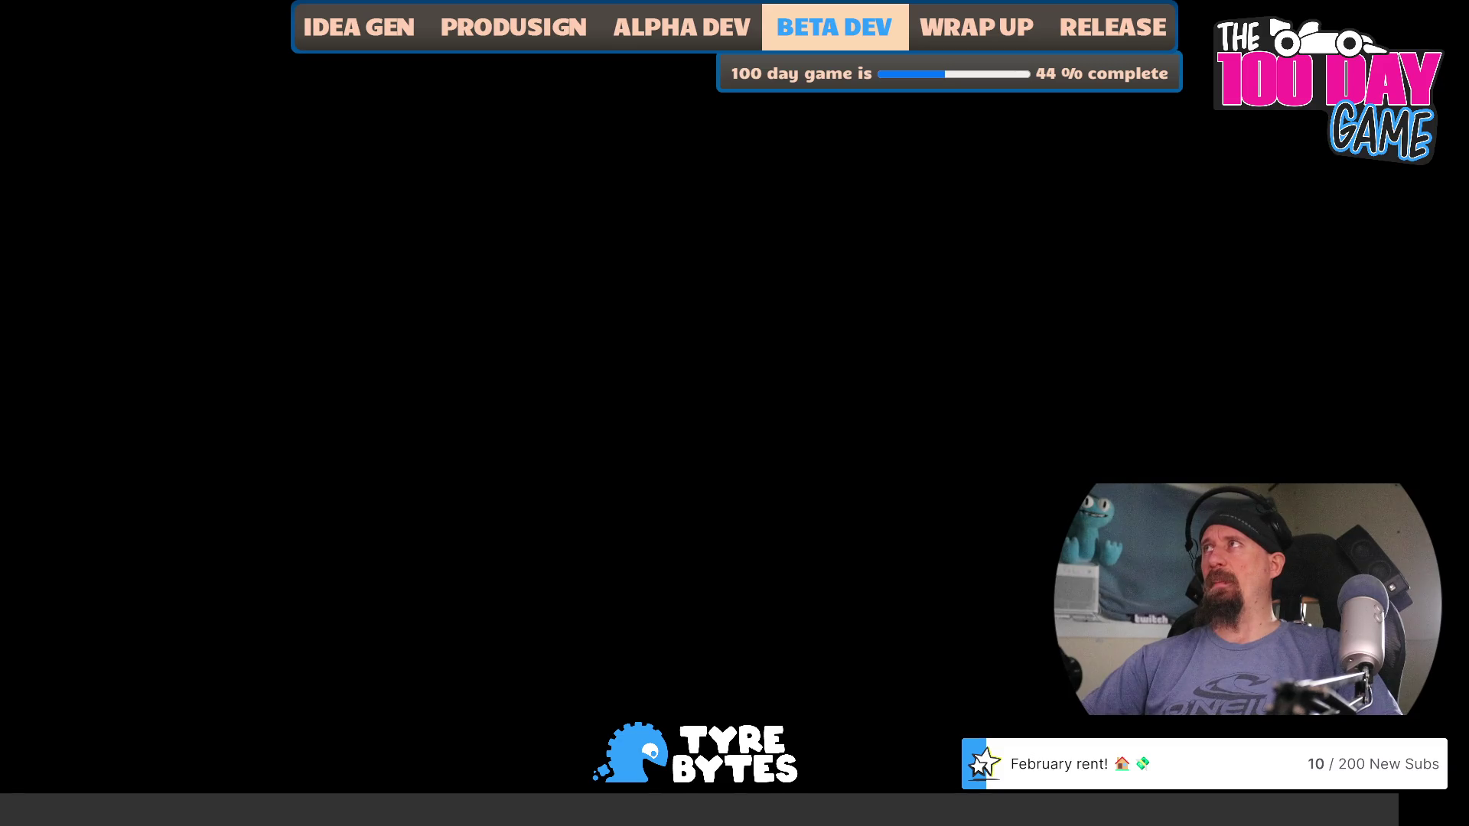
key("ctrl+q")
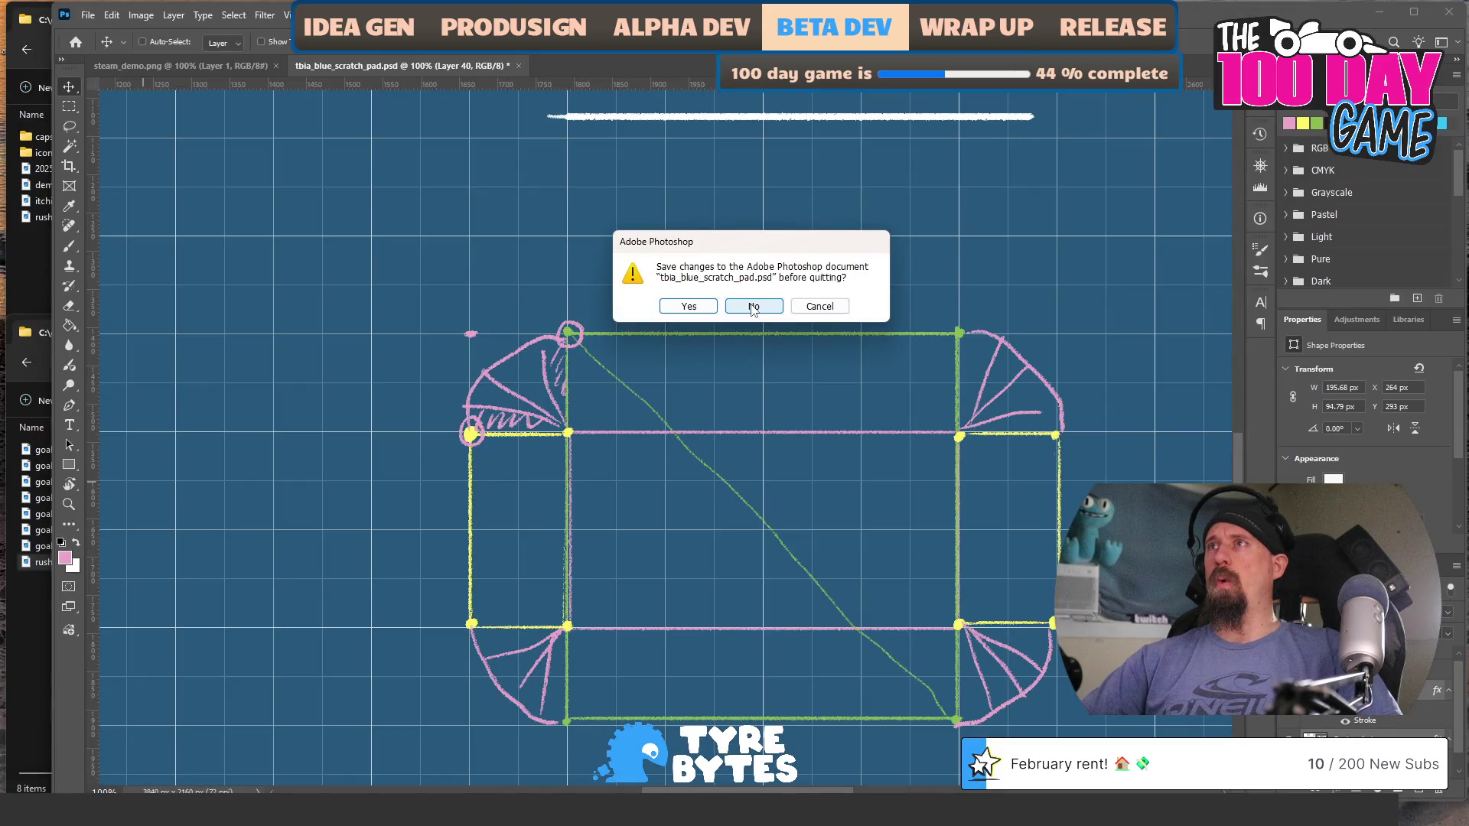
Save tbia_blue_scratch_pad.psd while quitting, then switch to the NoMachine session
left_click(690, 306)
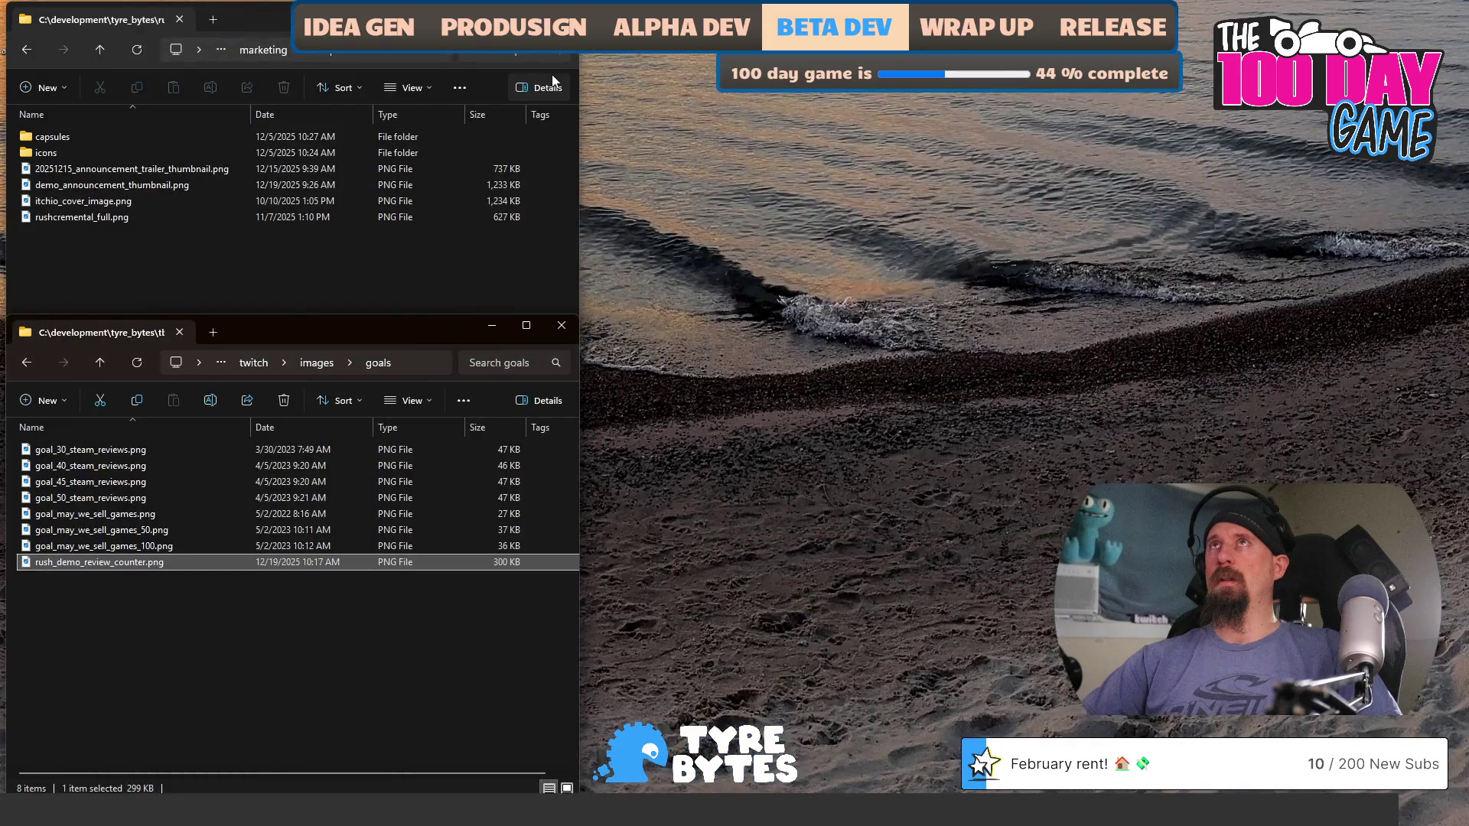
left_click(768, 359)
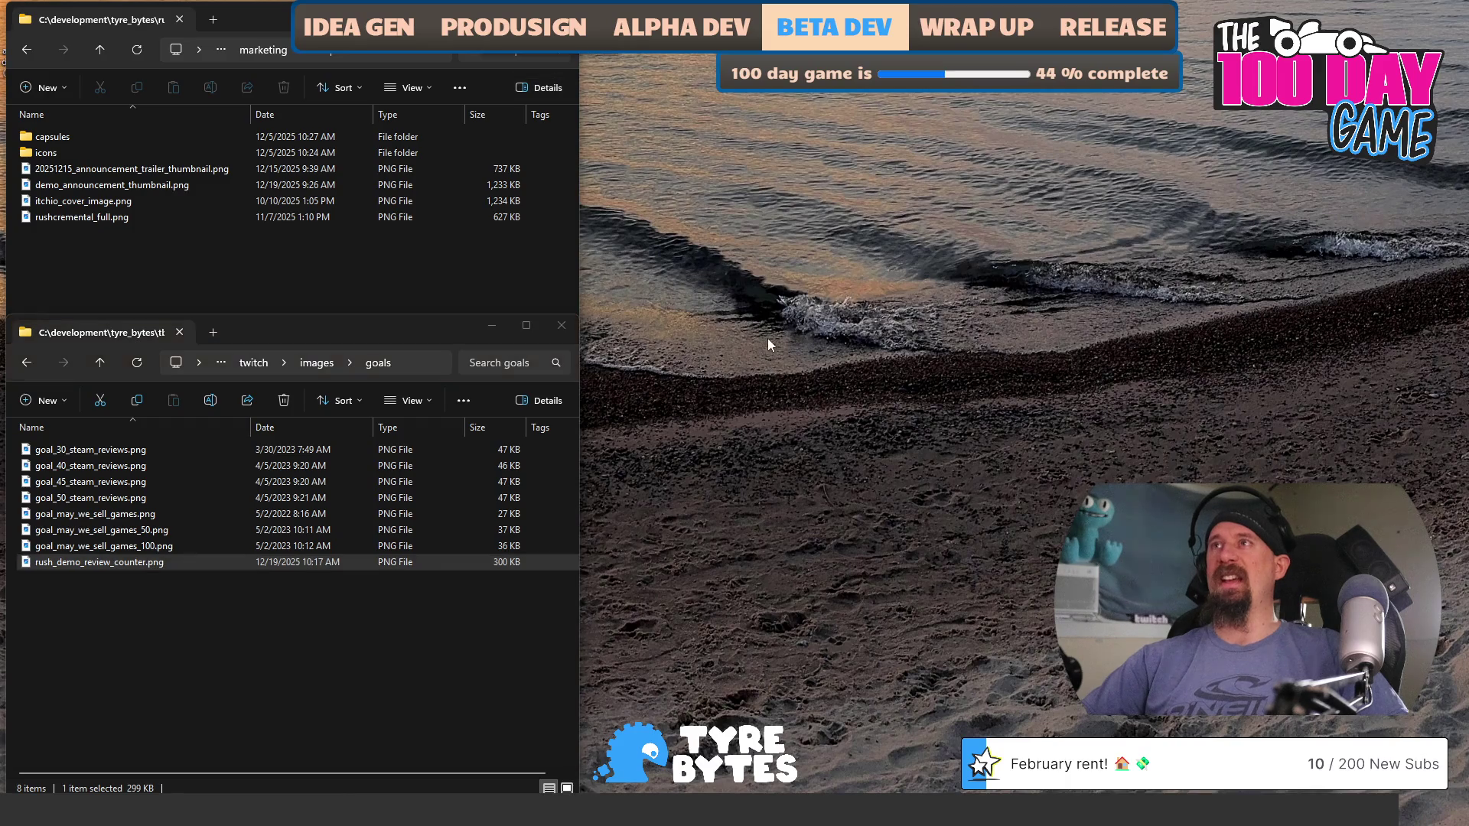
key("alt+Tab")
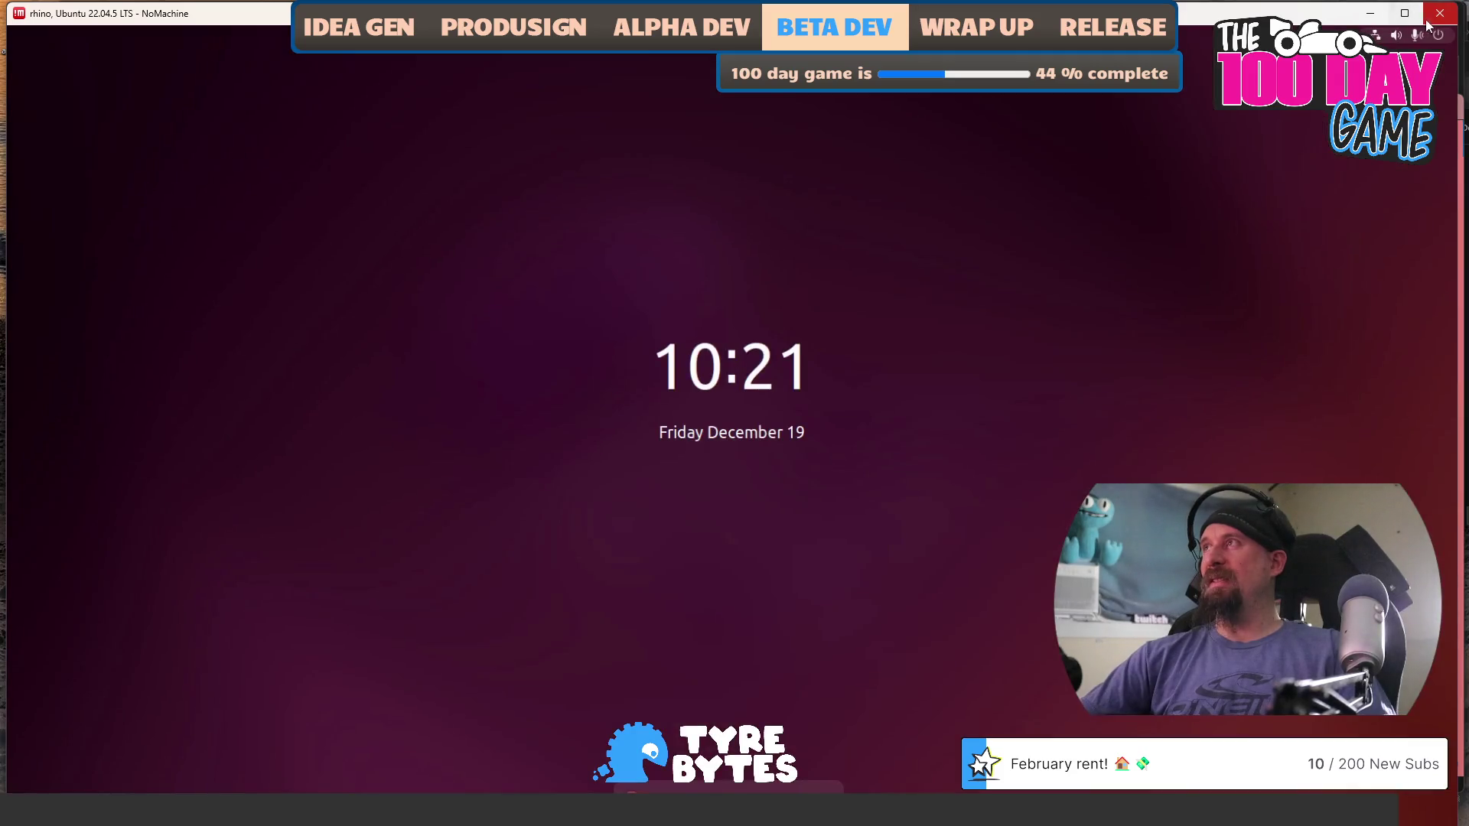
Close NoMachine, then close Visual Studio without saving the solution
left_click(1439, 19)
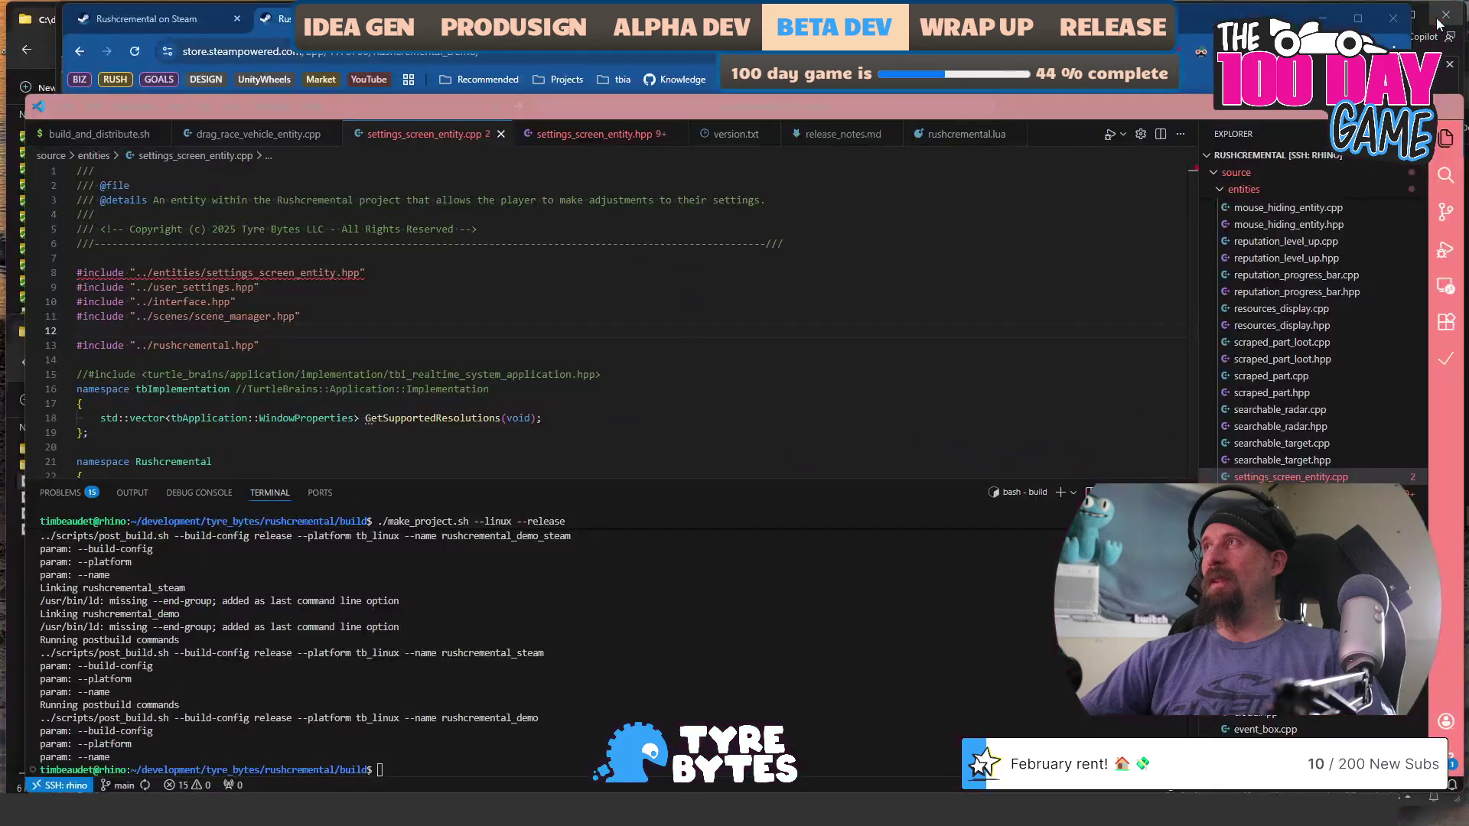
key("alt+Tab")
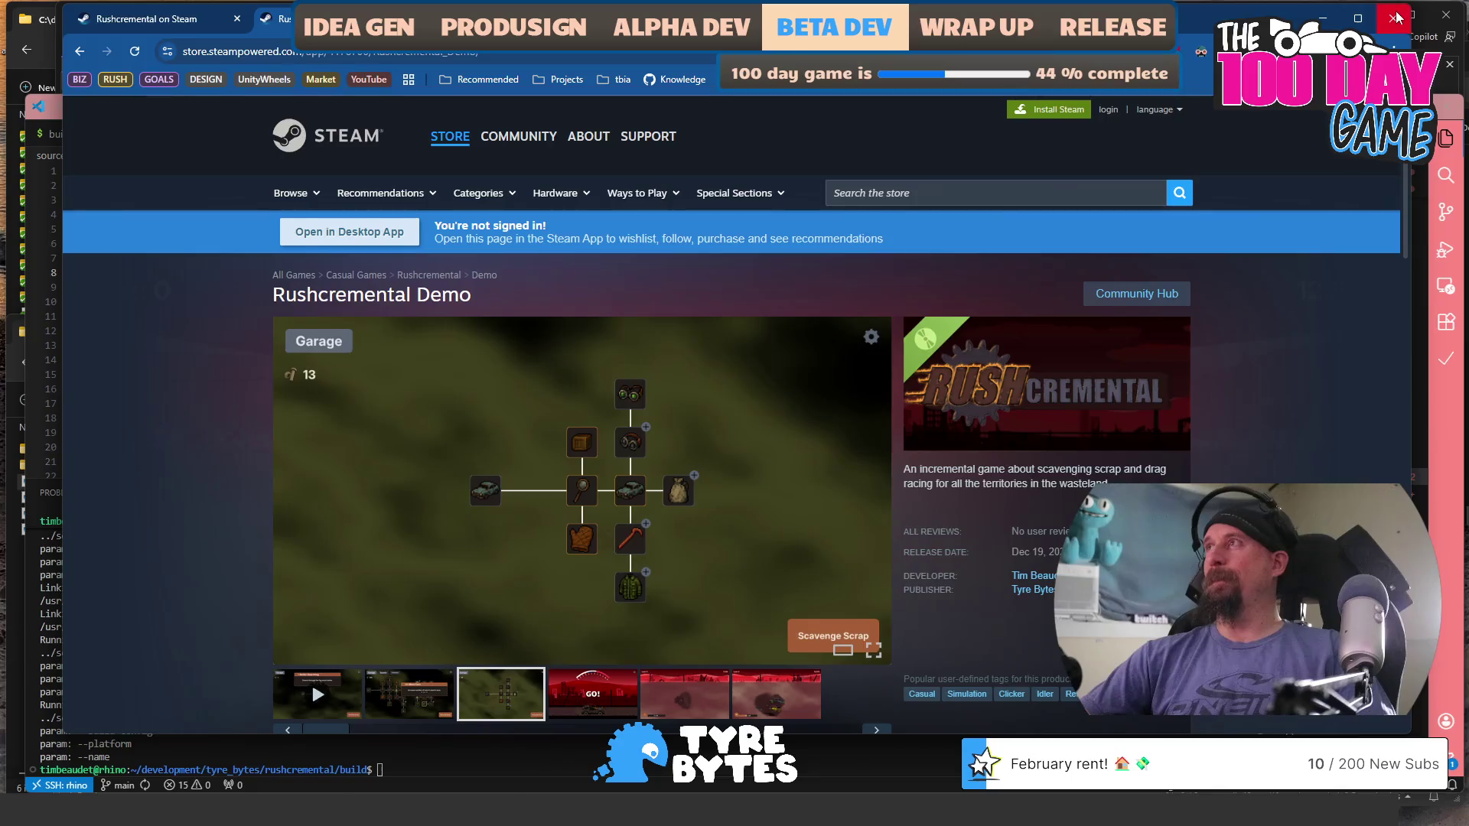
key("alt+Tab")
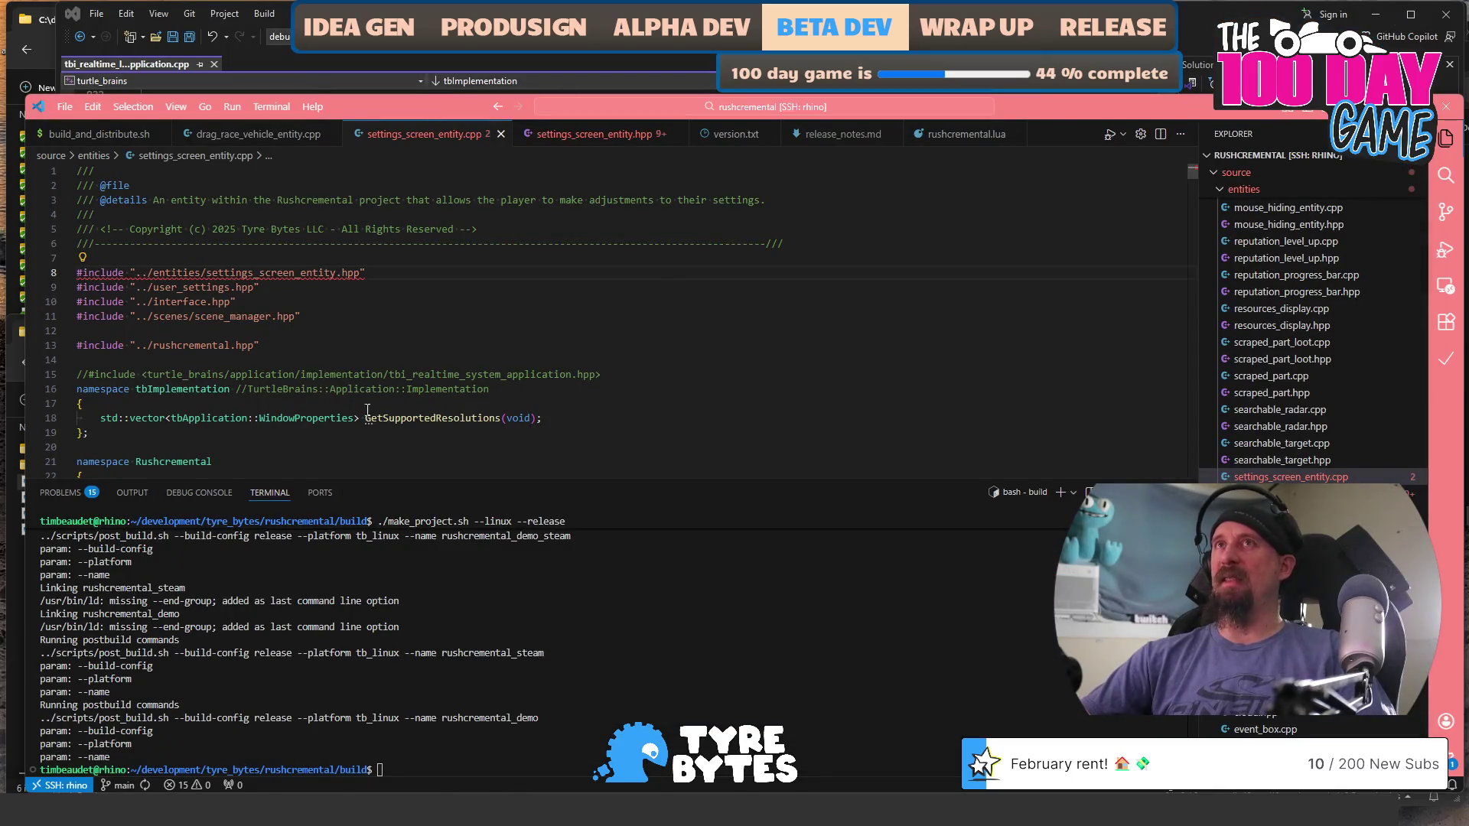
key("alt+Tab")
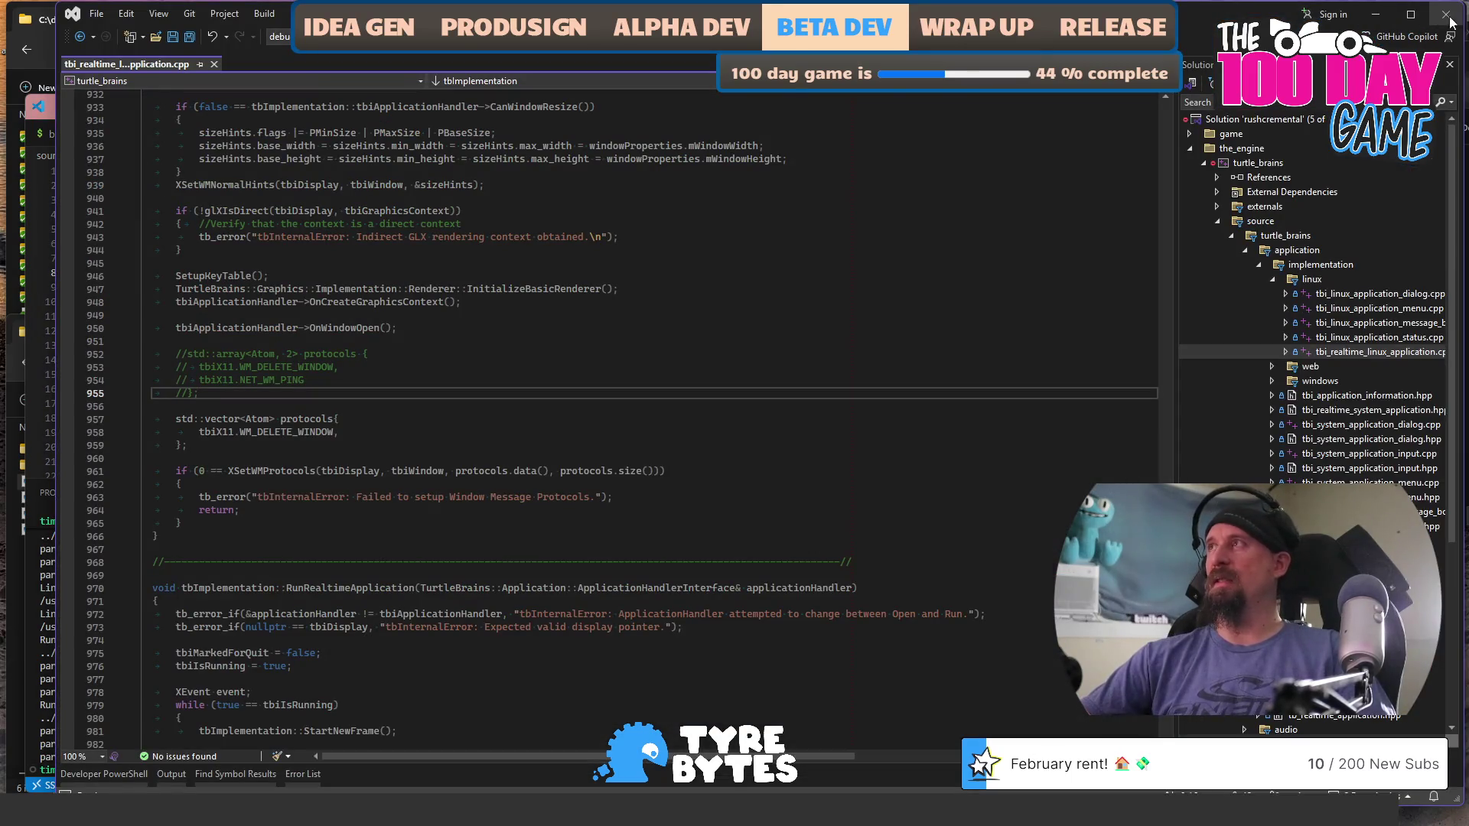
left_click(1448, 17)
left_click(761, 490)
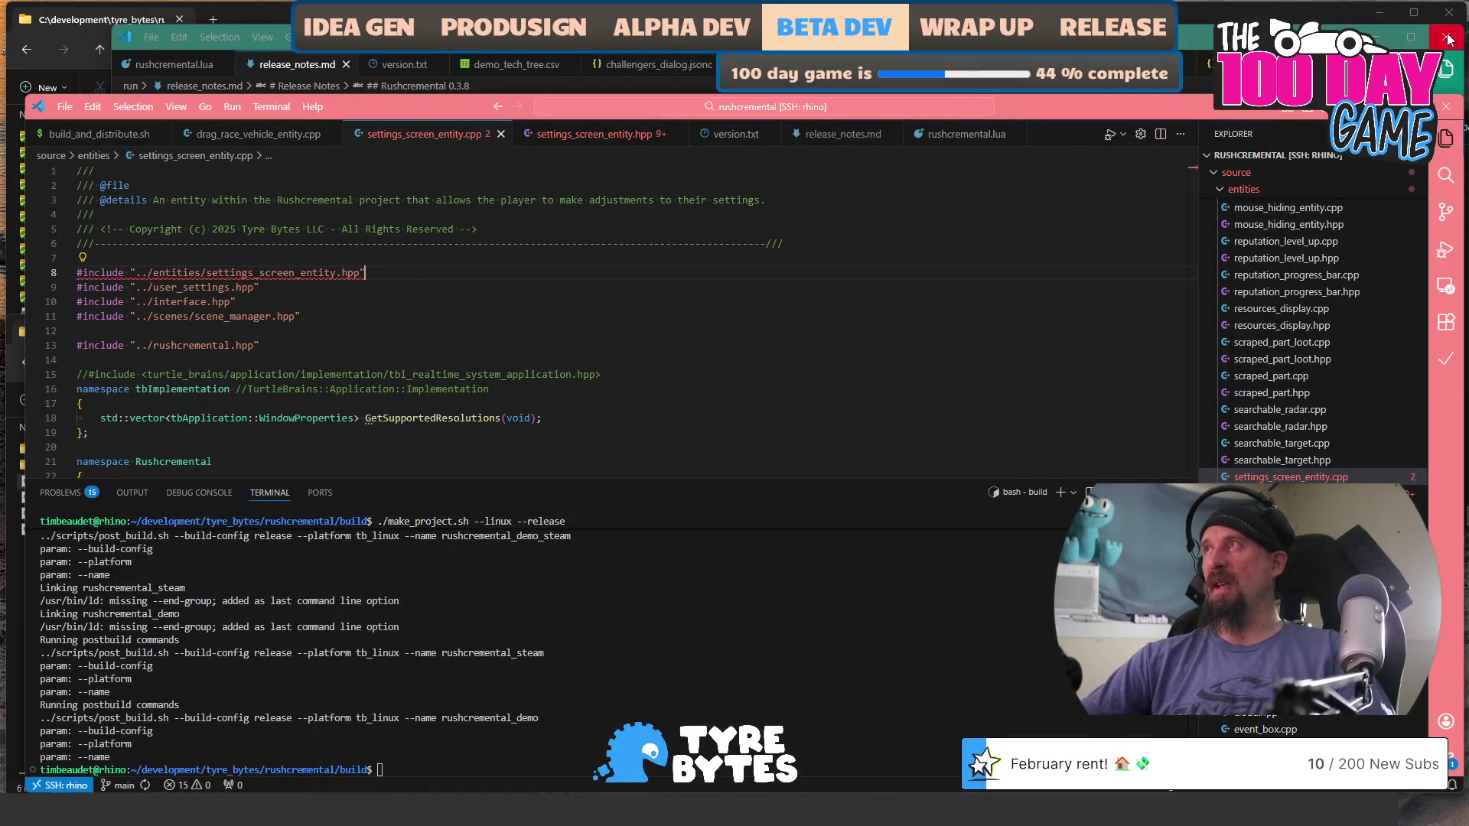
Close the second VS Code window and the extra File Explorer windows
left_click(1389, 34)
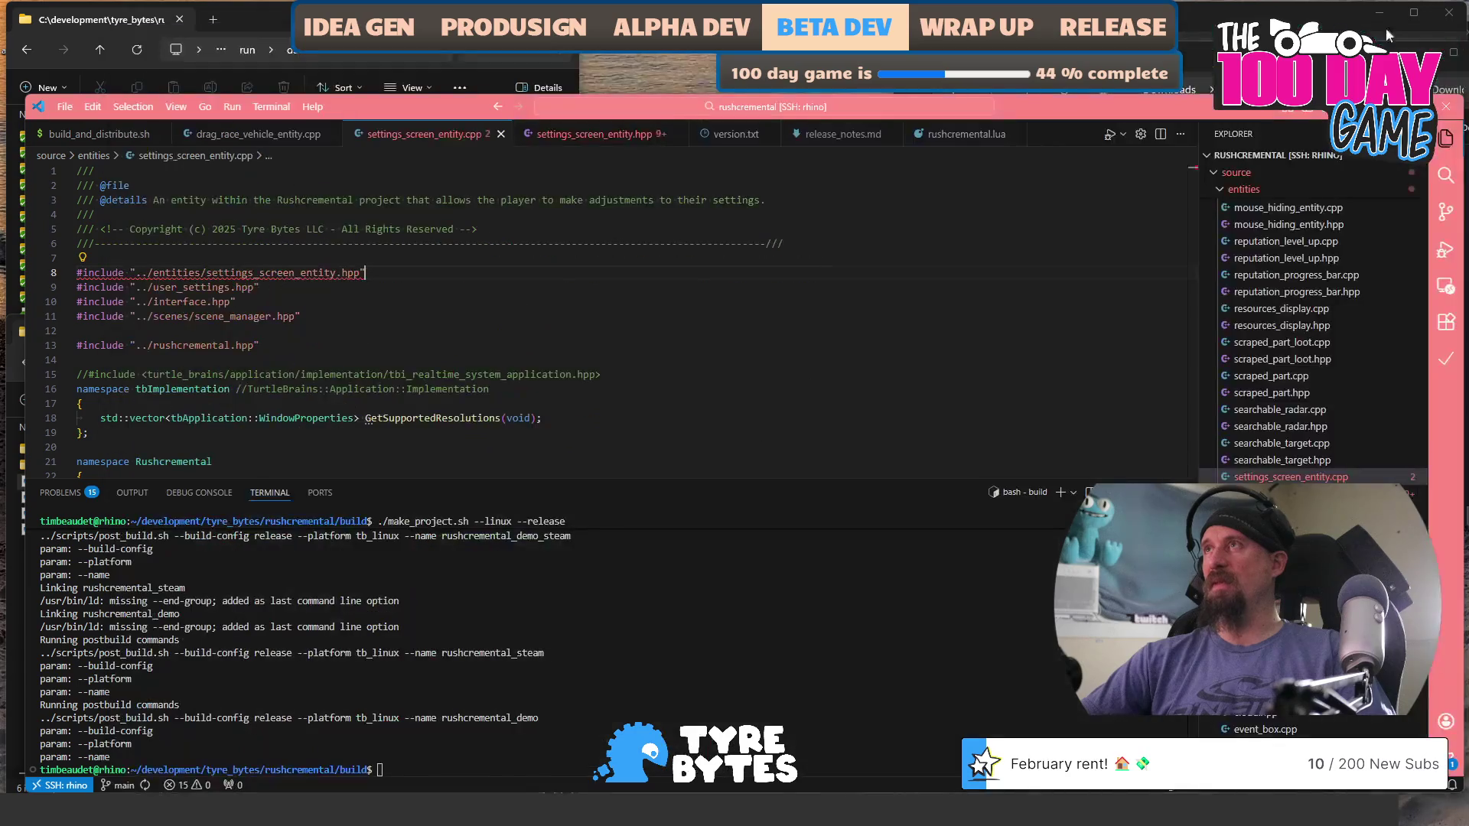
left_click(1454, 15)
key("alt+Tab")
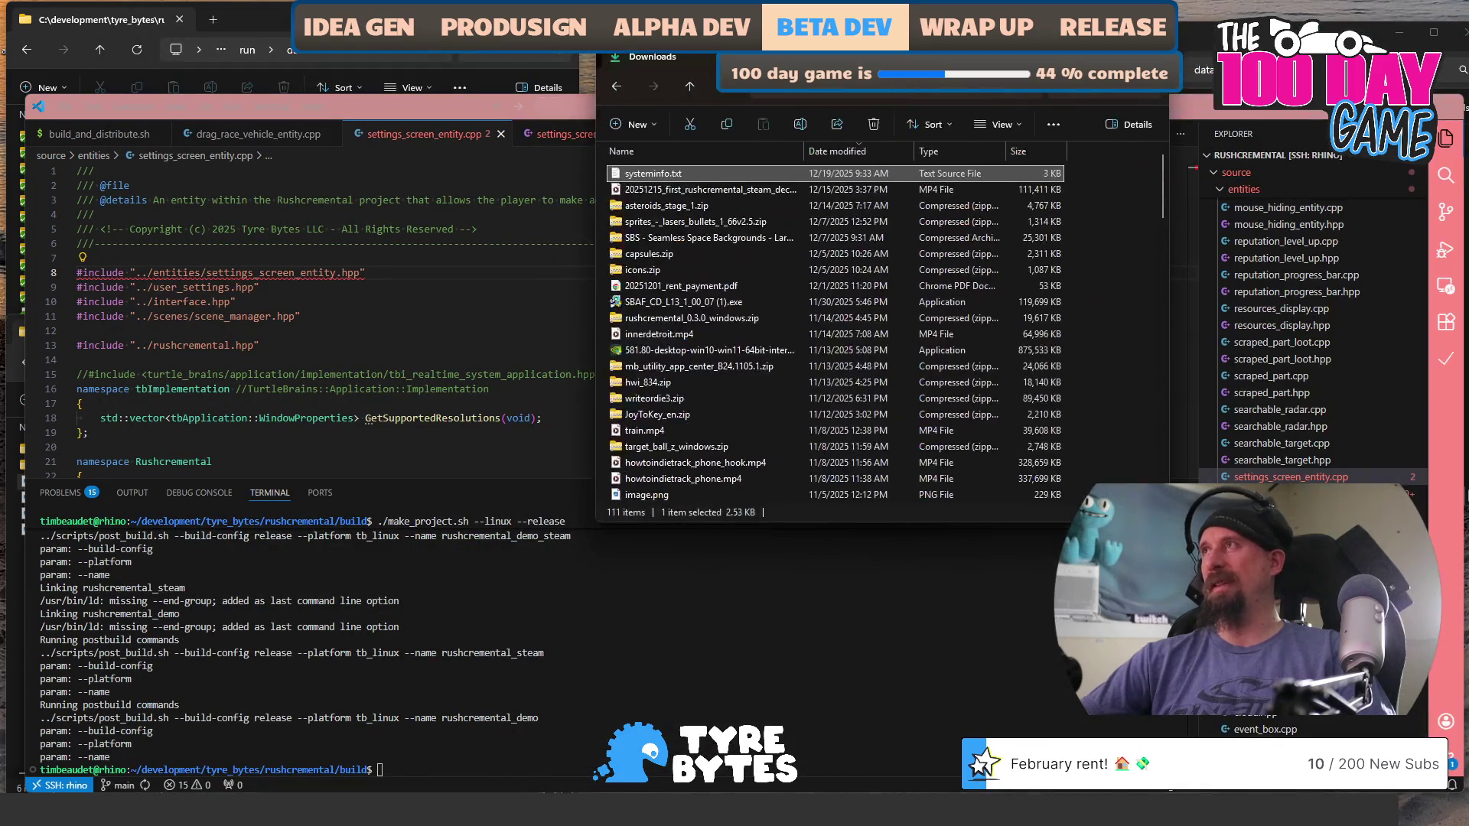
key("alt+F4")
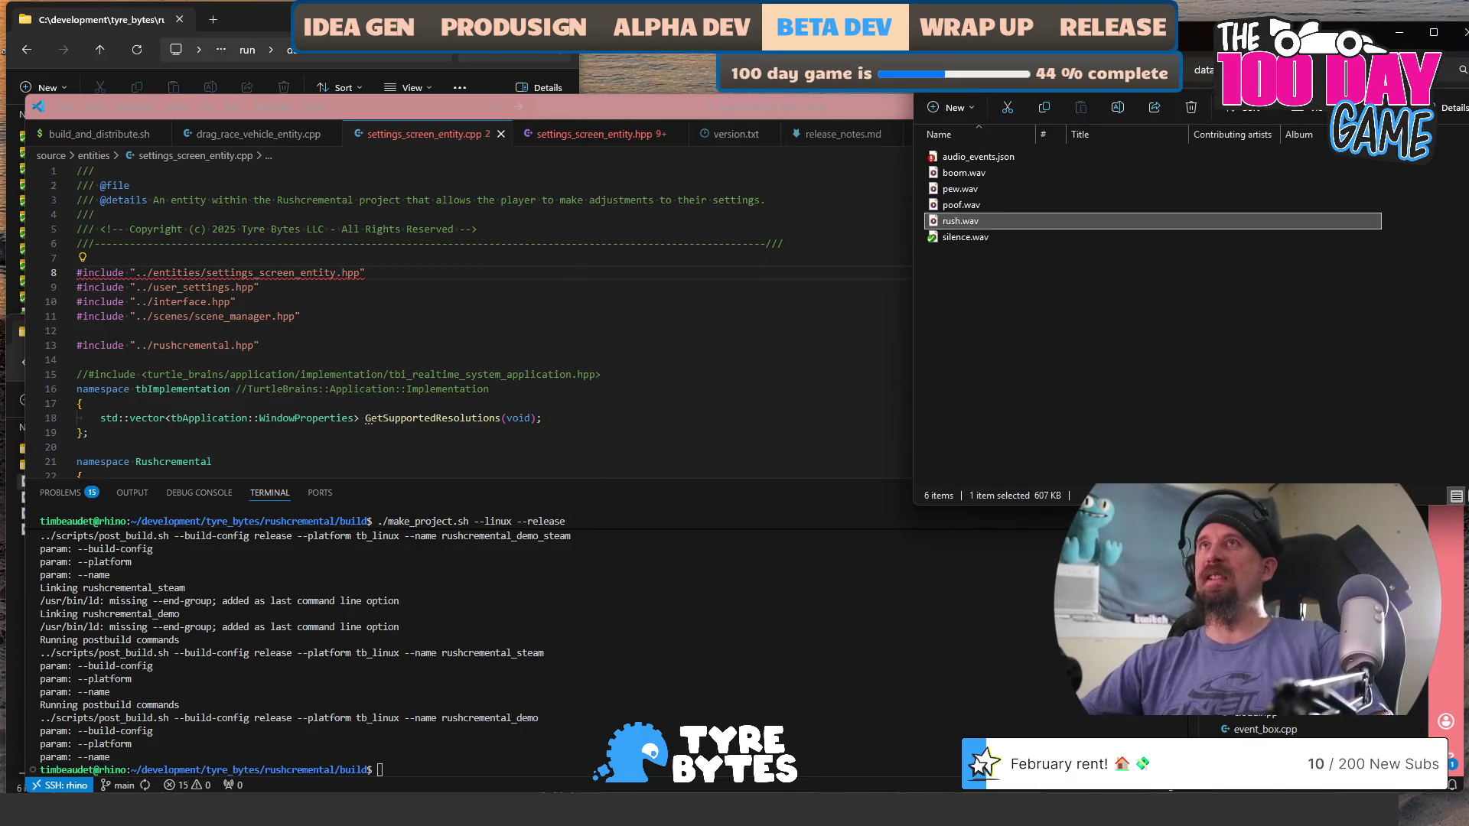
left_click_drag(1197, 23, 1048, 19)
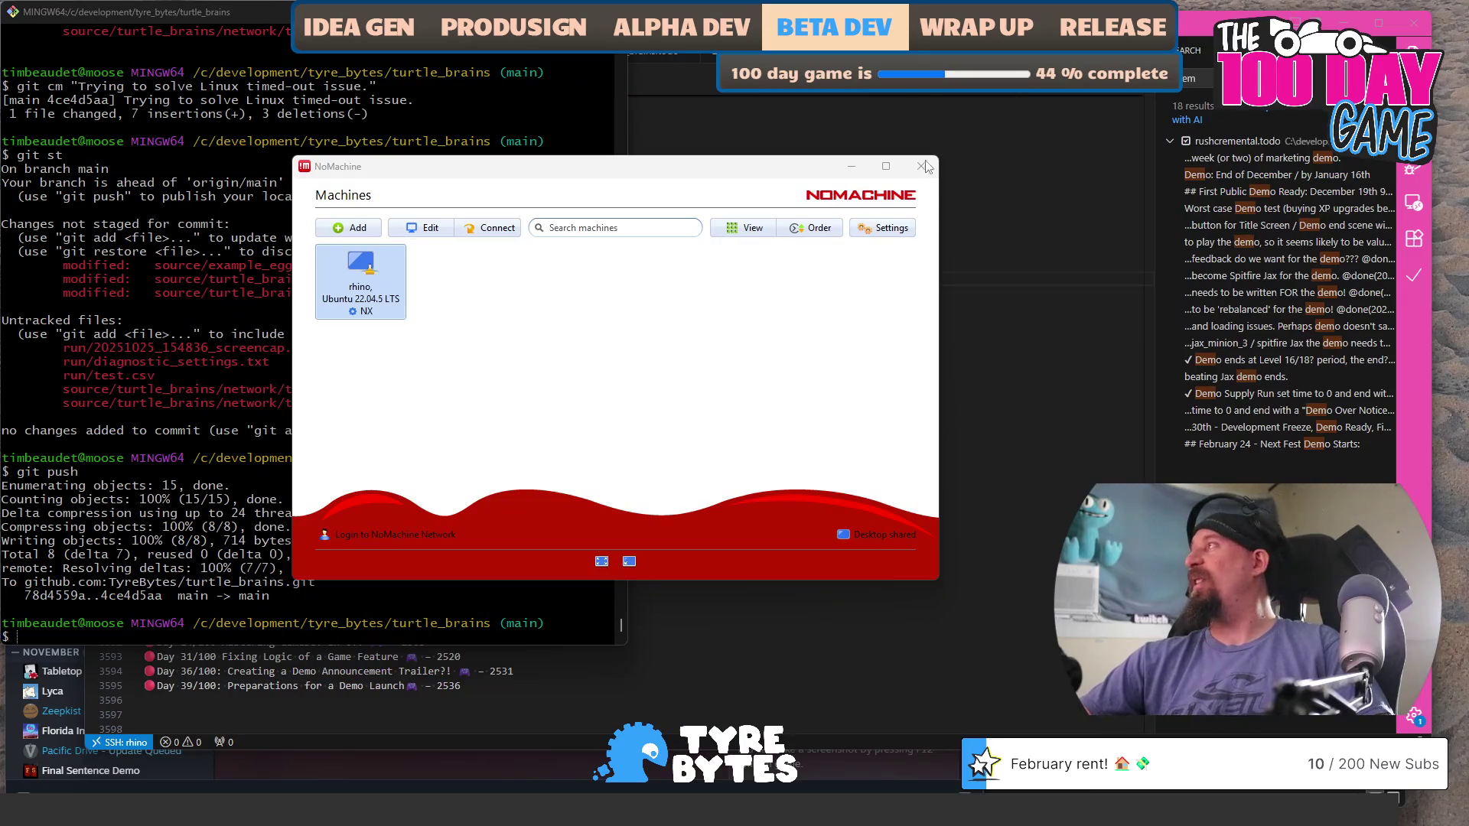
left_click(923, 166)
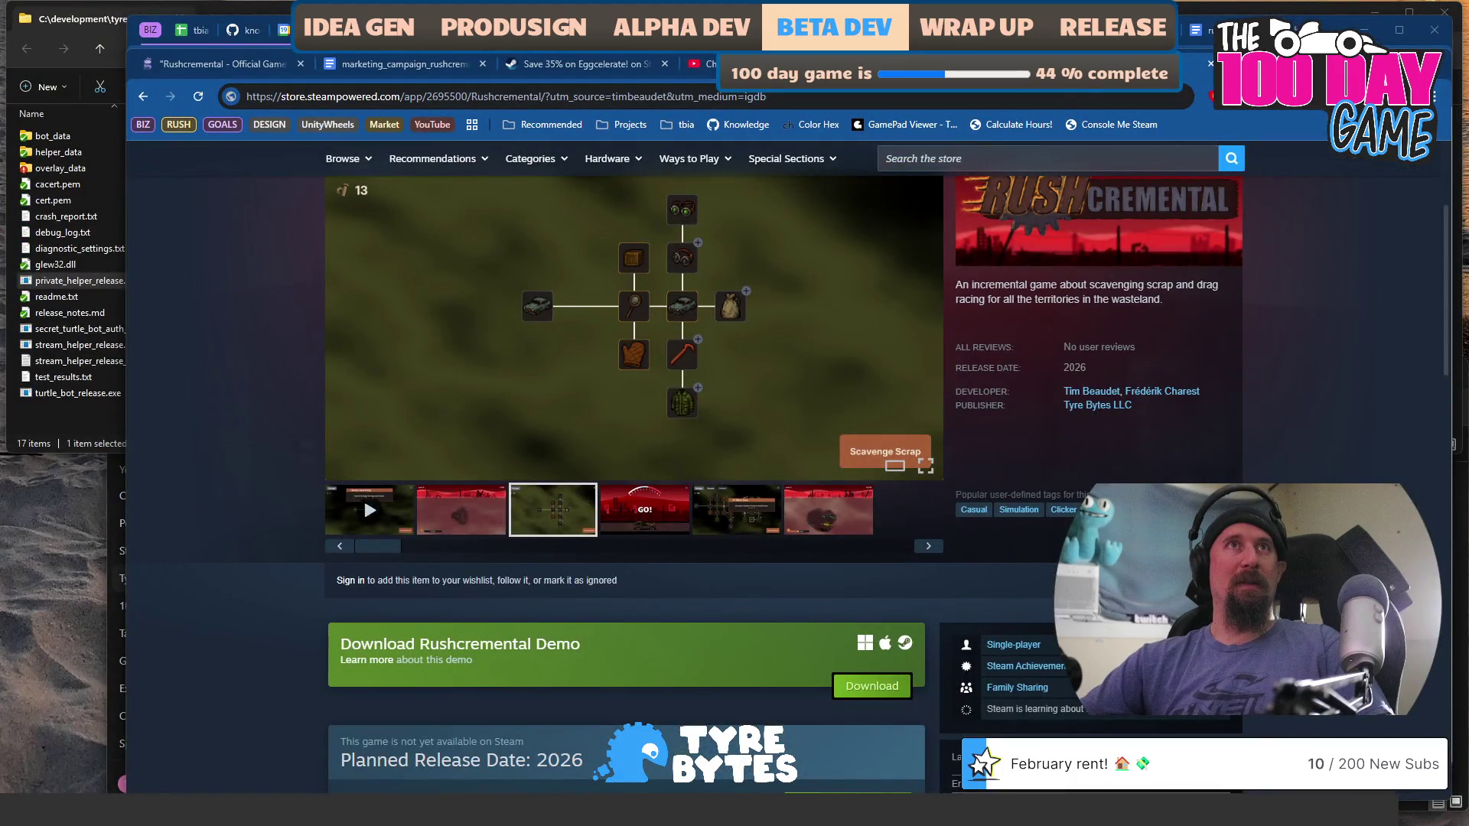
key("alt+Tab")
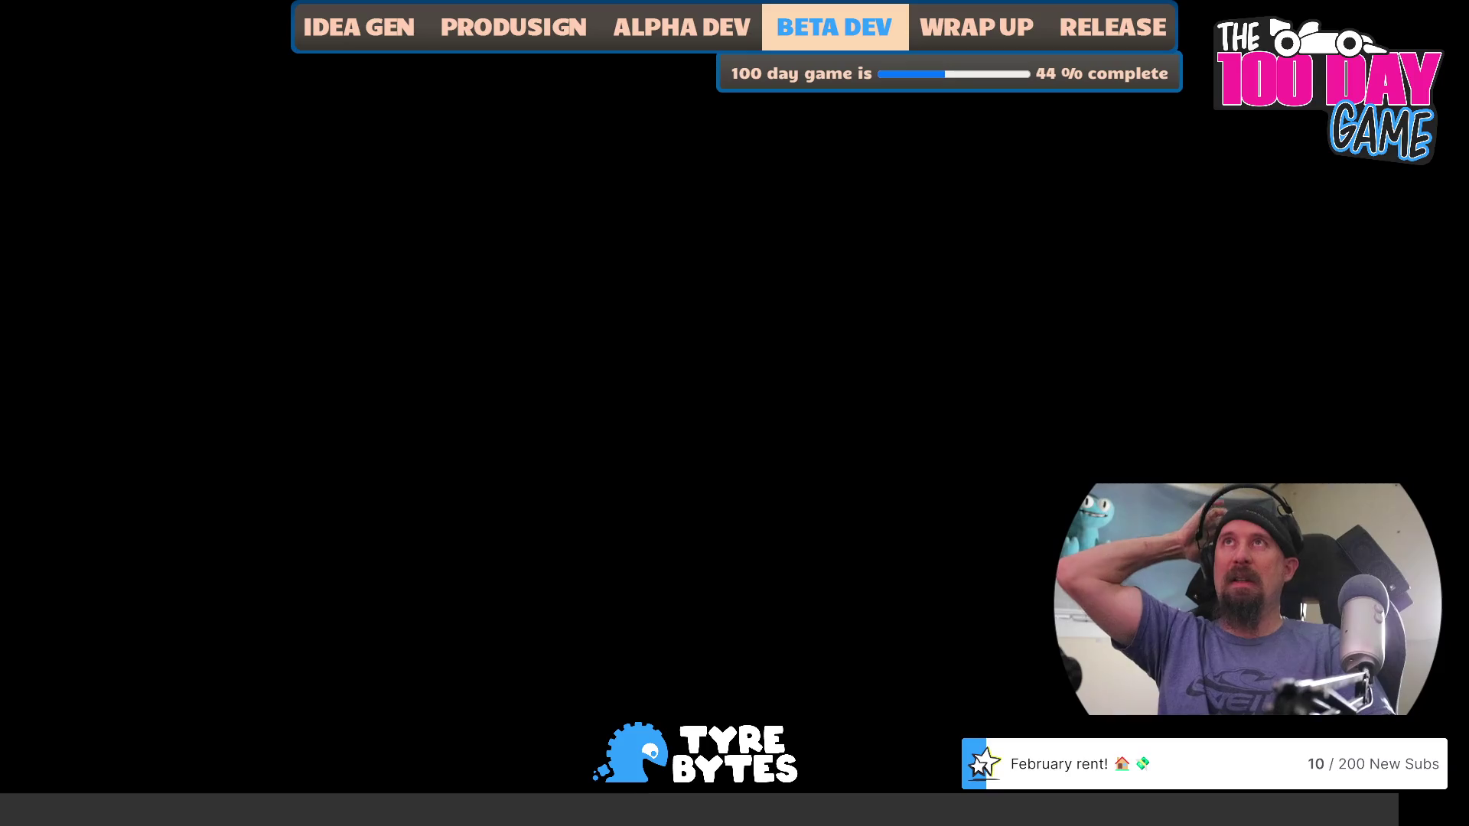
Restart the PC from the Power button in the Start menu
key("super+Down")
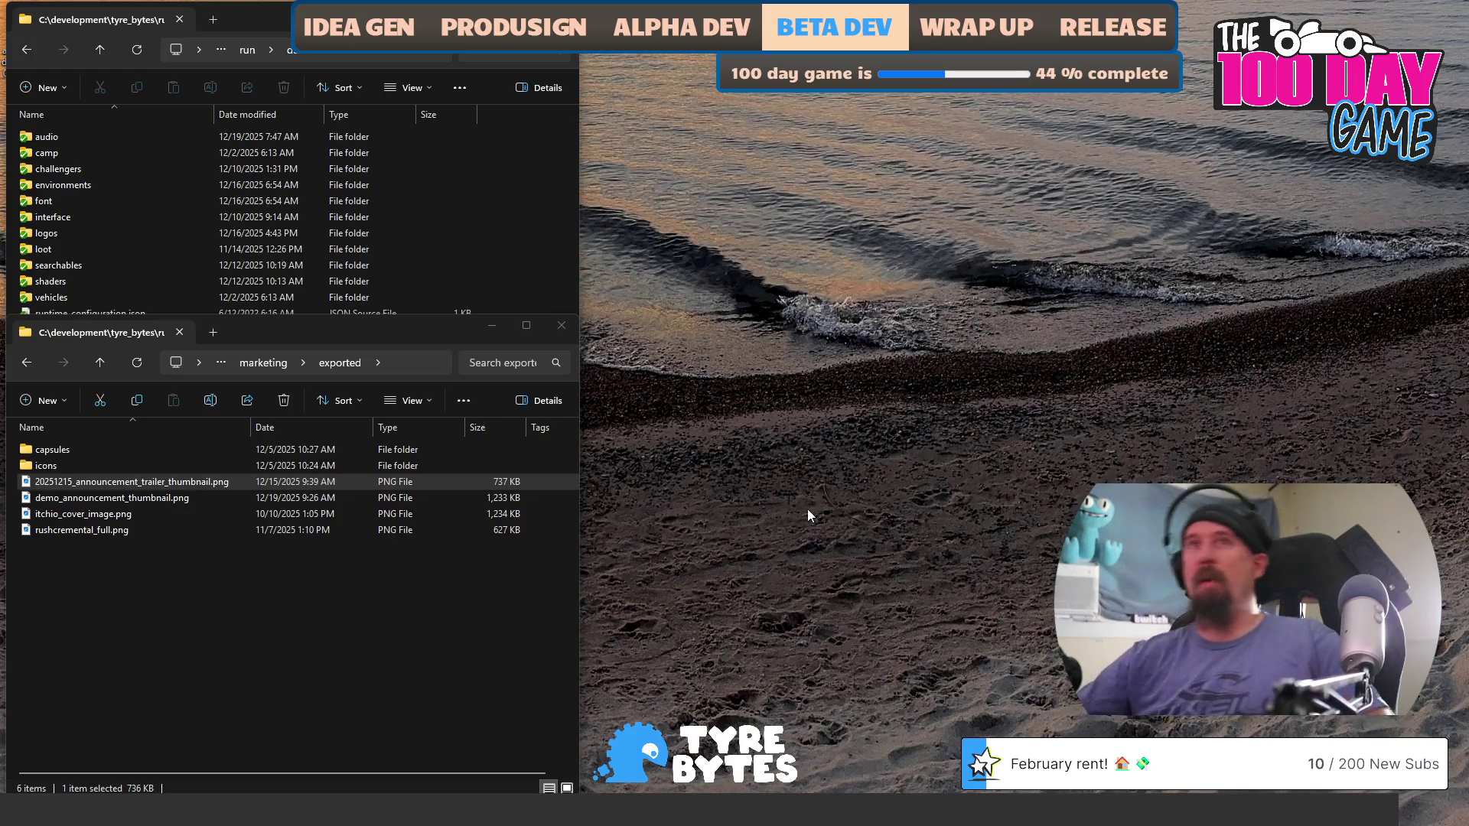
key("super")
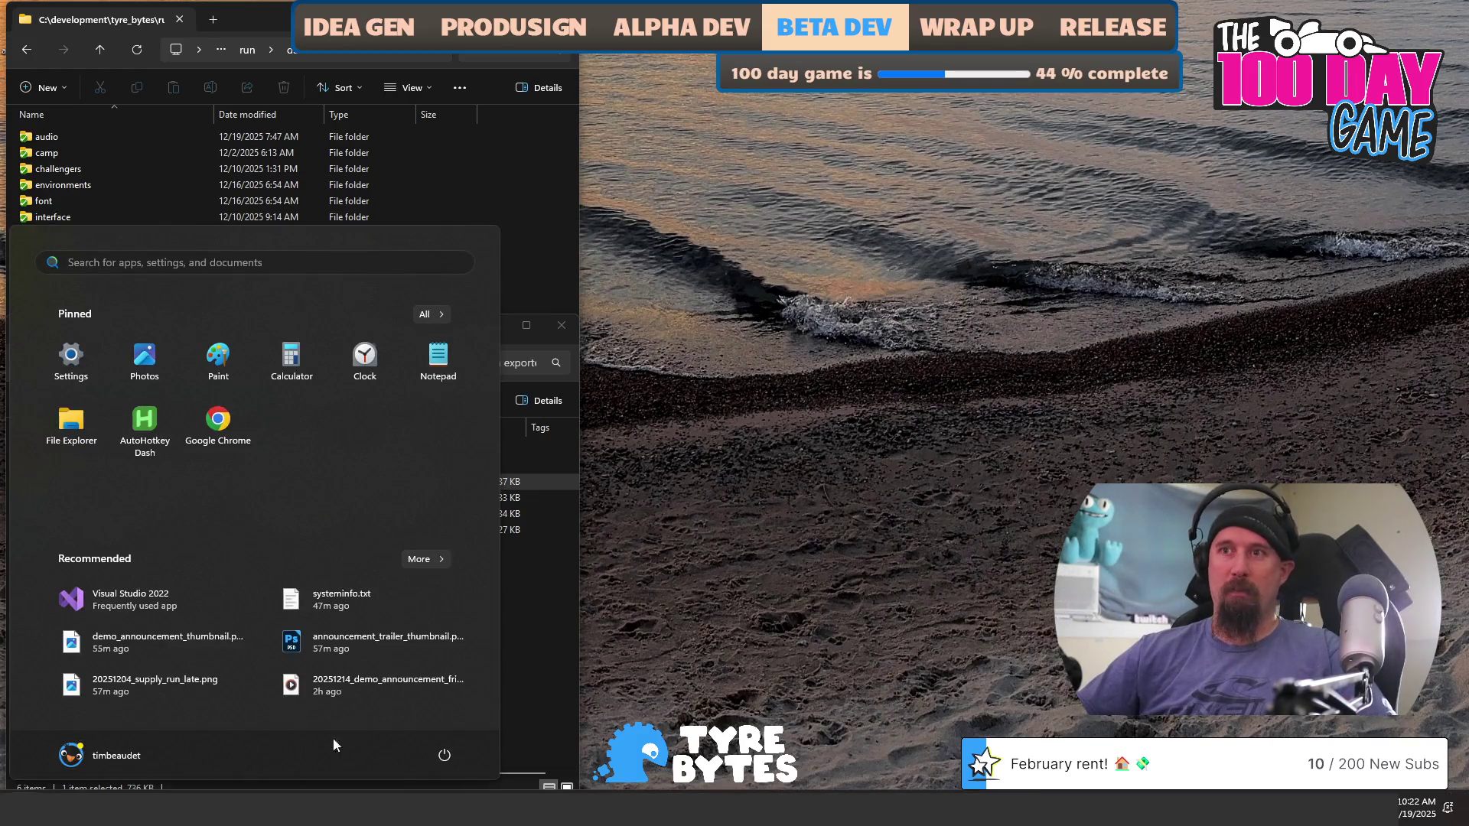
left_click(451, 759)
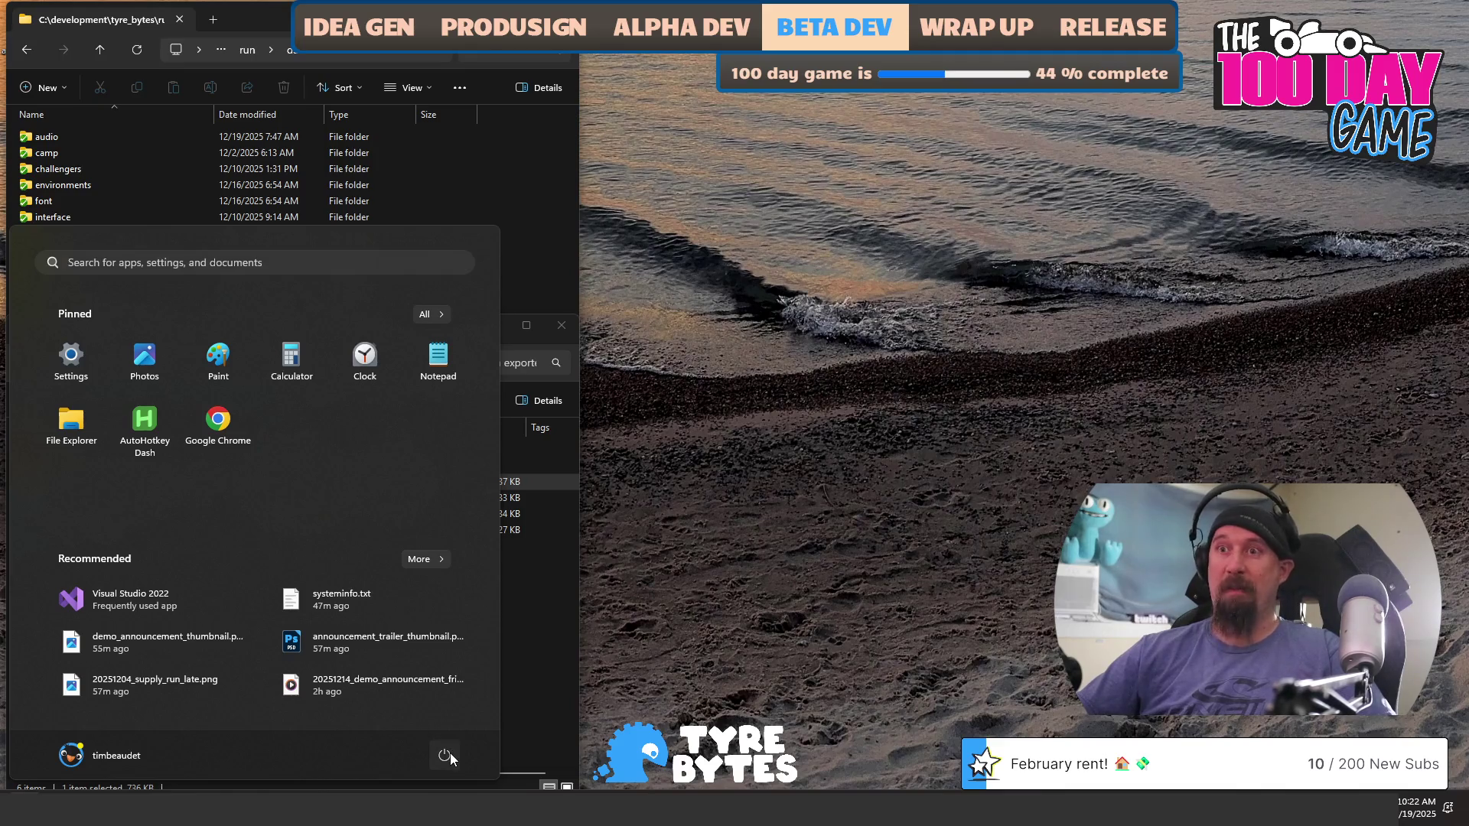
left_click(445, 756)
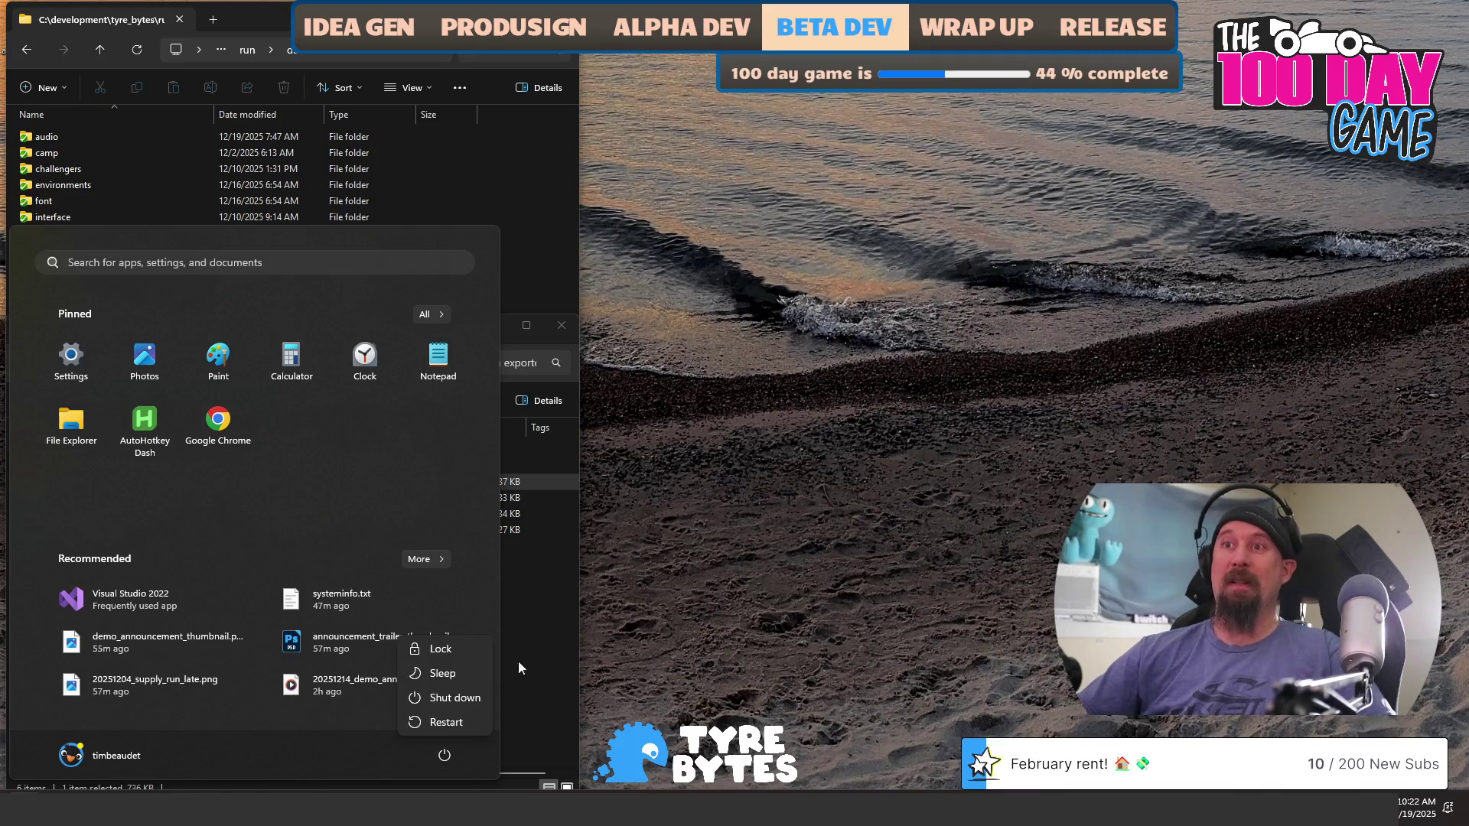
left_click(457, 719)
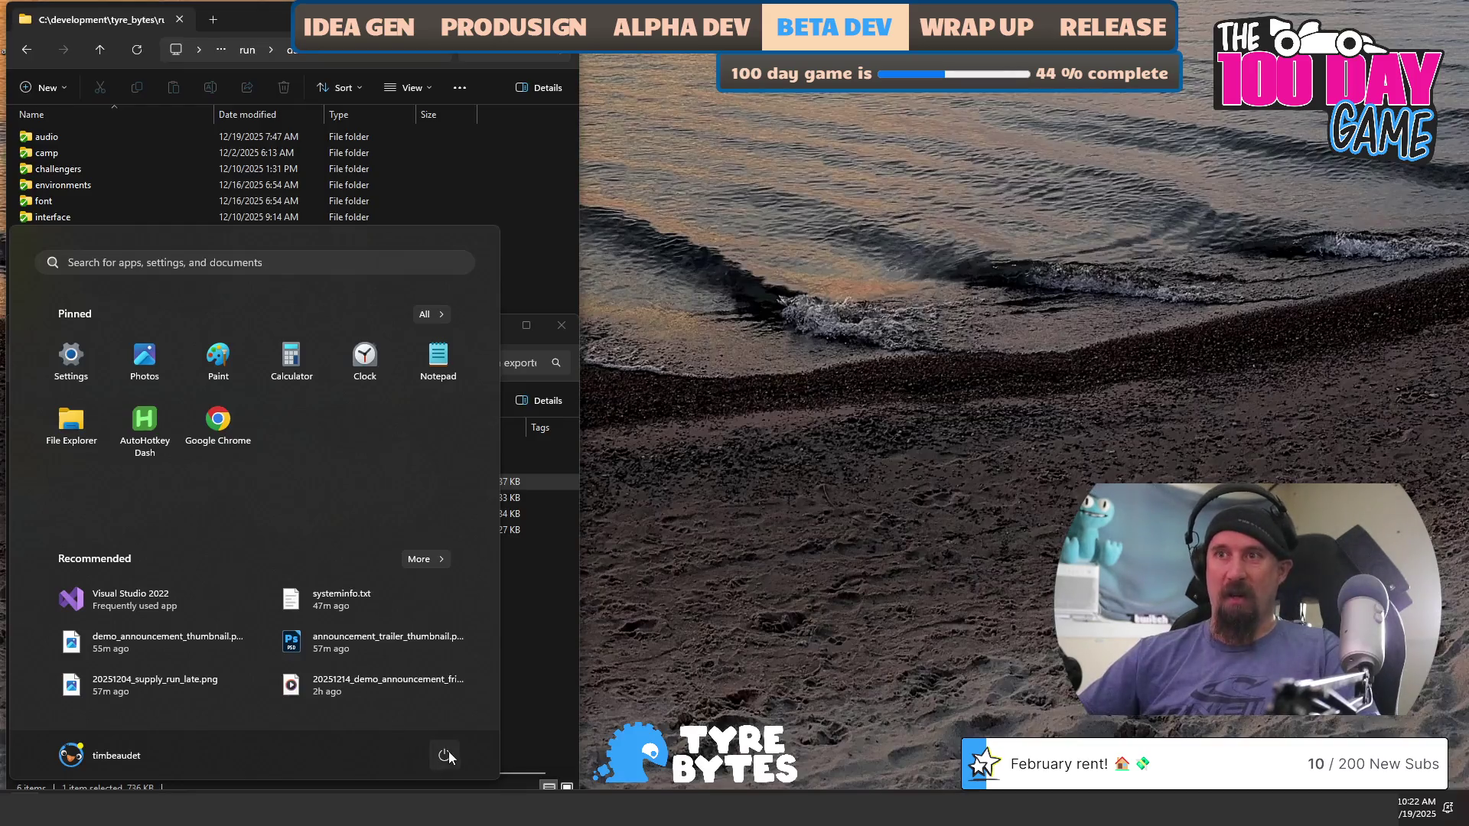
Choose Shut down from the Start menu's Power options
left_click(449, 753)
left_click(469, 701)
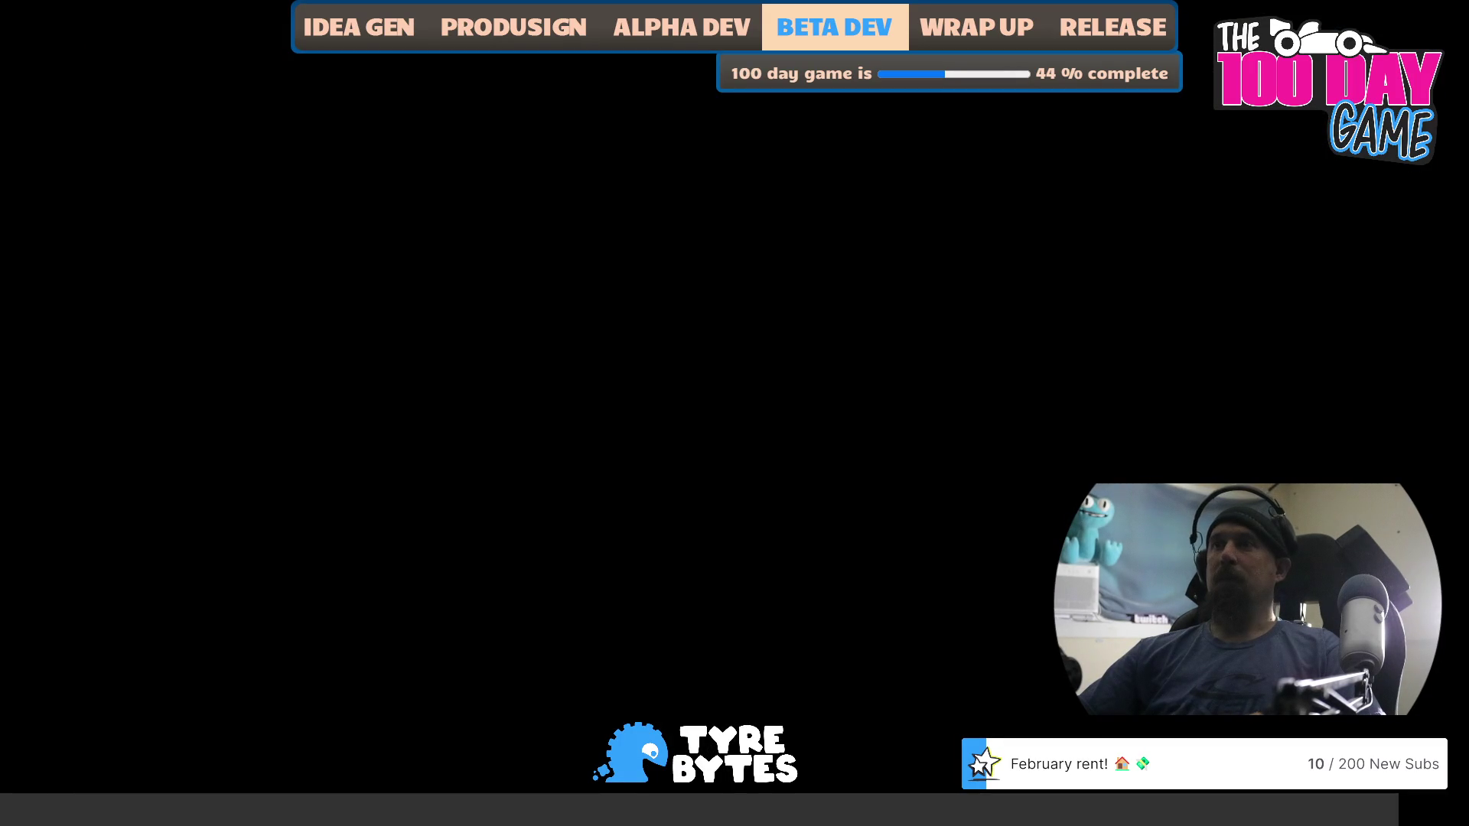